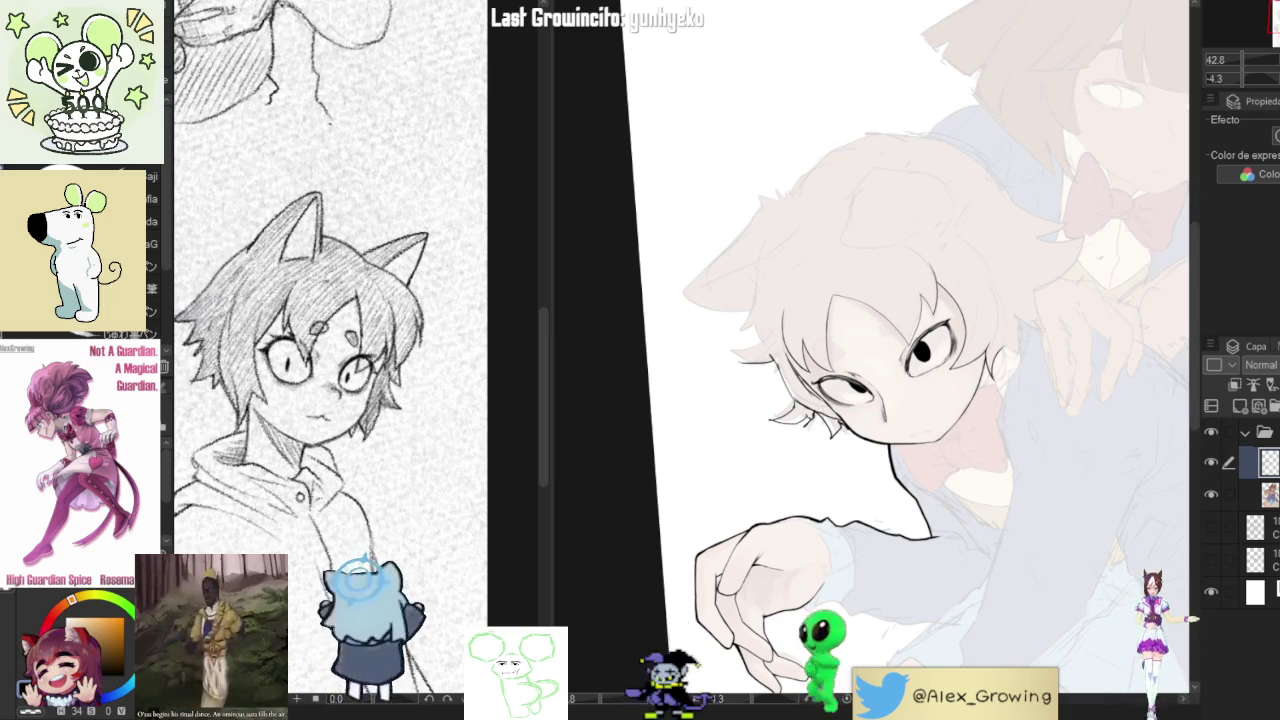
- Straighten the view and ink a thick spiky hair tuft on top of the head, undoing a stray stroke
left_click_drag(870, 360, 760, 380)
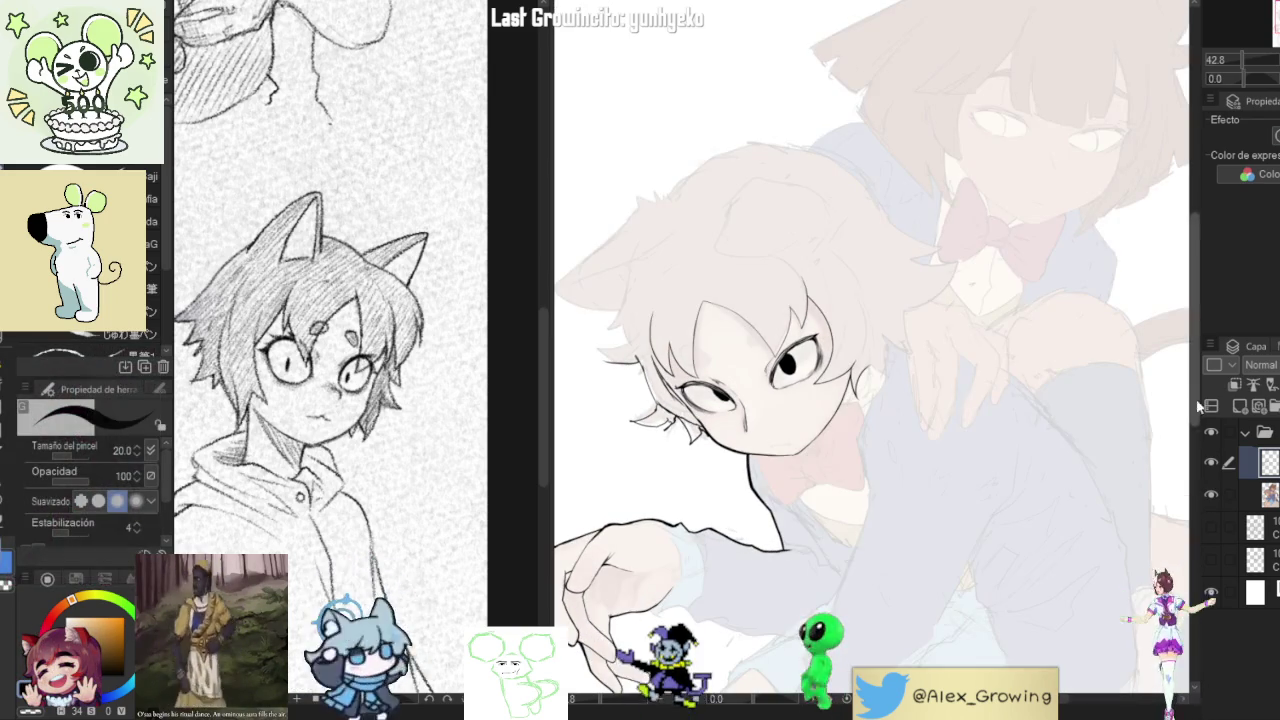
mouse_move(887, 410)
left_mouse_down()
mouse_move(947, 379)
mouse_move(883, 363)
left_mouse_up()
left_click_drag(939, 354, 913, 376)
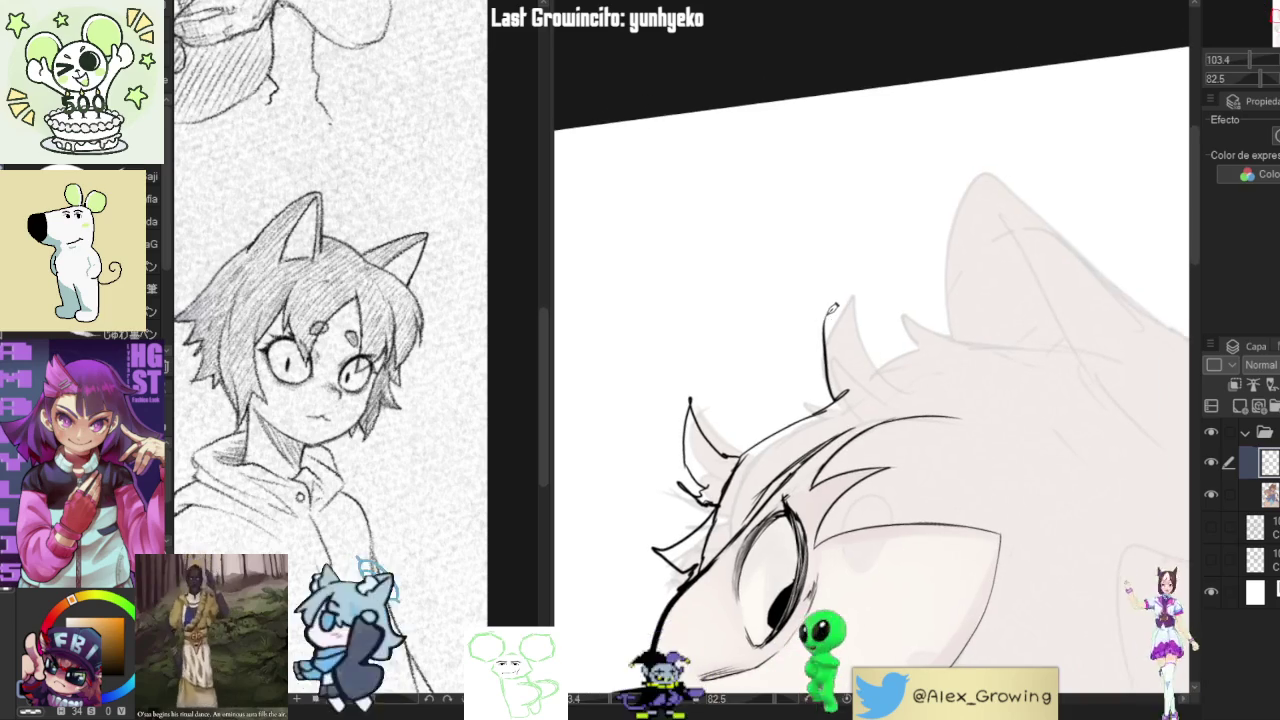
mouse_move(853, 276)
left_mouse_down()
mouse_move(895, 345)
mouse_move(930, 340)
left_mouse_up()
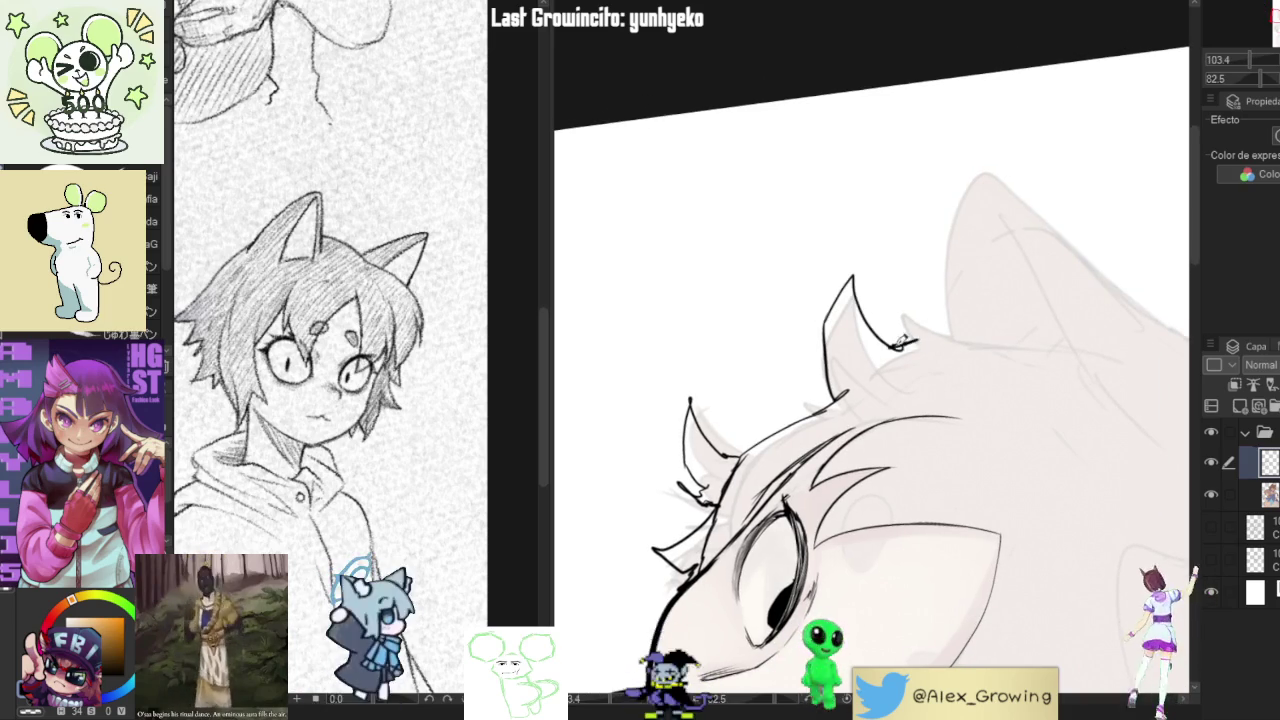
mouse_move(853, 278)
left_mouse_down()
mouse_move(886, 343)
mouse_move(826, 322)
left_mouse_up()
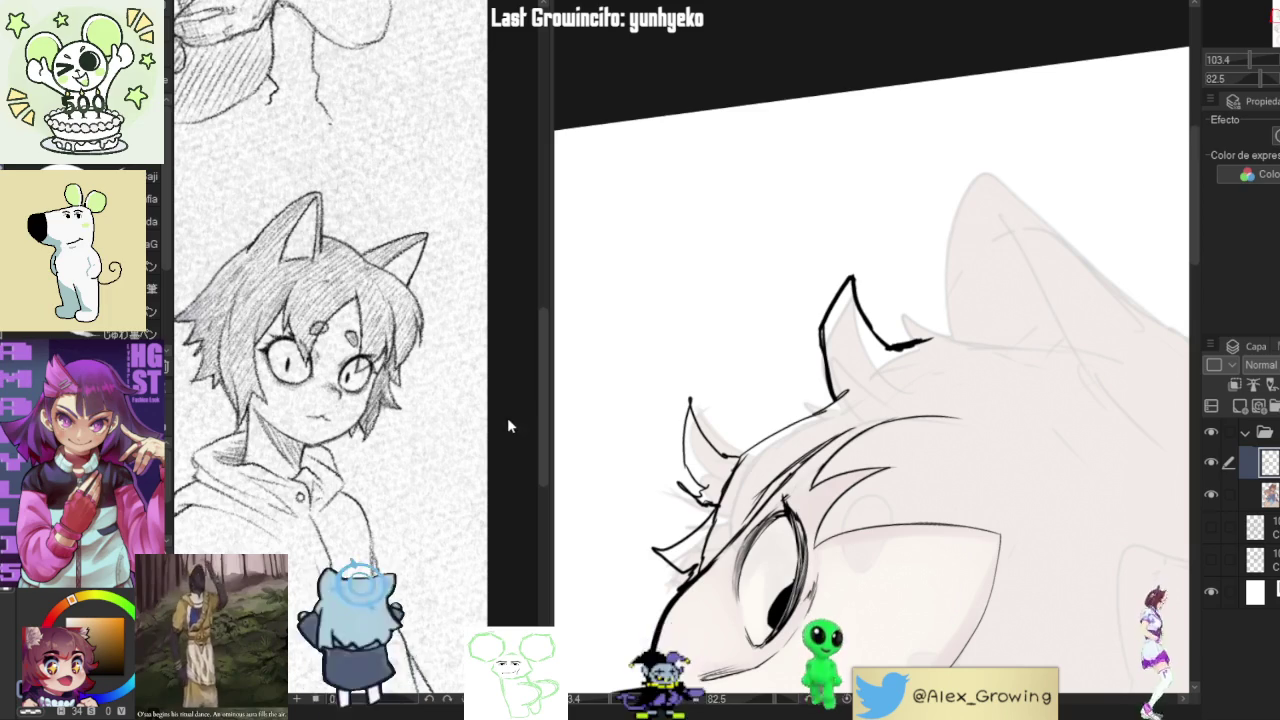
left_click_drag(885, 277, 883, 318)
mouse_move(903, 318)
left_mouse_down()
mouse_move(956, 319)
mouse_move(943, 222)
left_mouse_up()
key("ctrl+z")
key("ctrl+z")
- Extend the hair spike upward and outline the top of the ear with a small spiky tuft
left_click_drag(1002, 253, 868, 374)
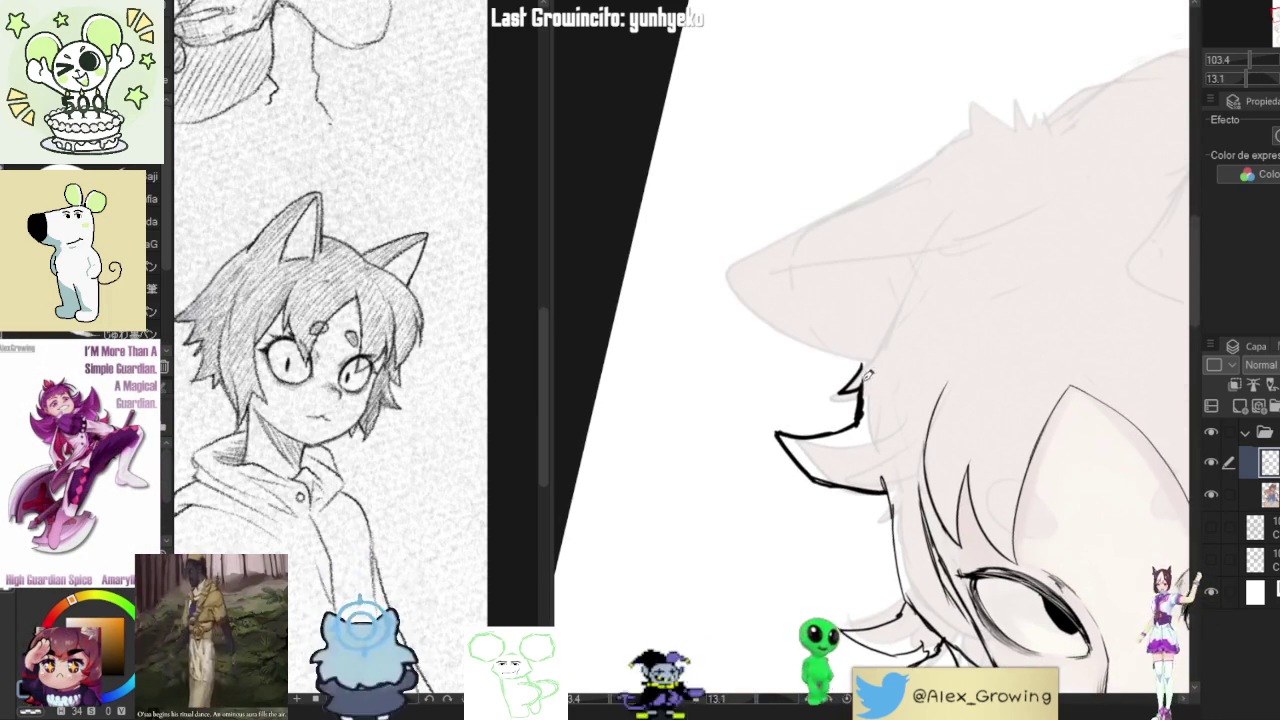
left_click_drag(885, 326, 930, 250)
scroll(893, 312, "down", 2)
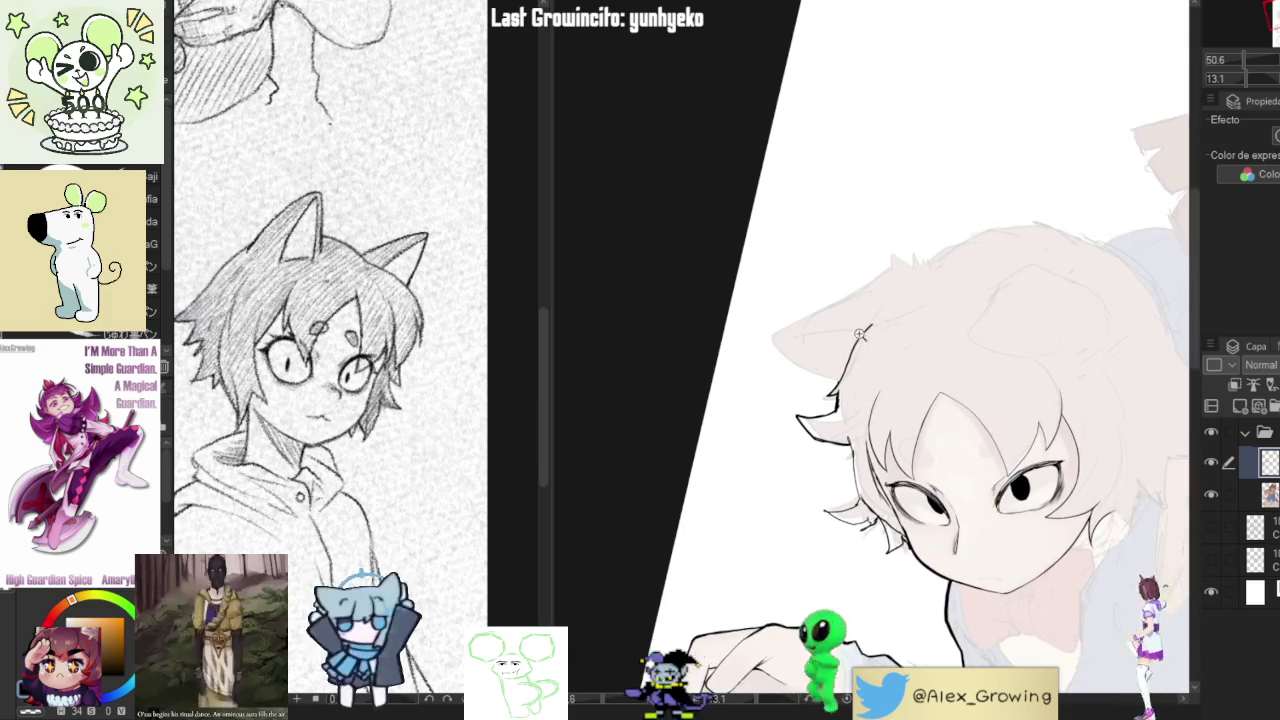
mouse_move(893, 312)
left_mouse_down()
mouse_move(760, 338)
mouse_move(915, 228)
mouse_move(752, 312)
mouse_move(768, 370)
left_mouse_up()
key("ctrl+z")
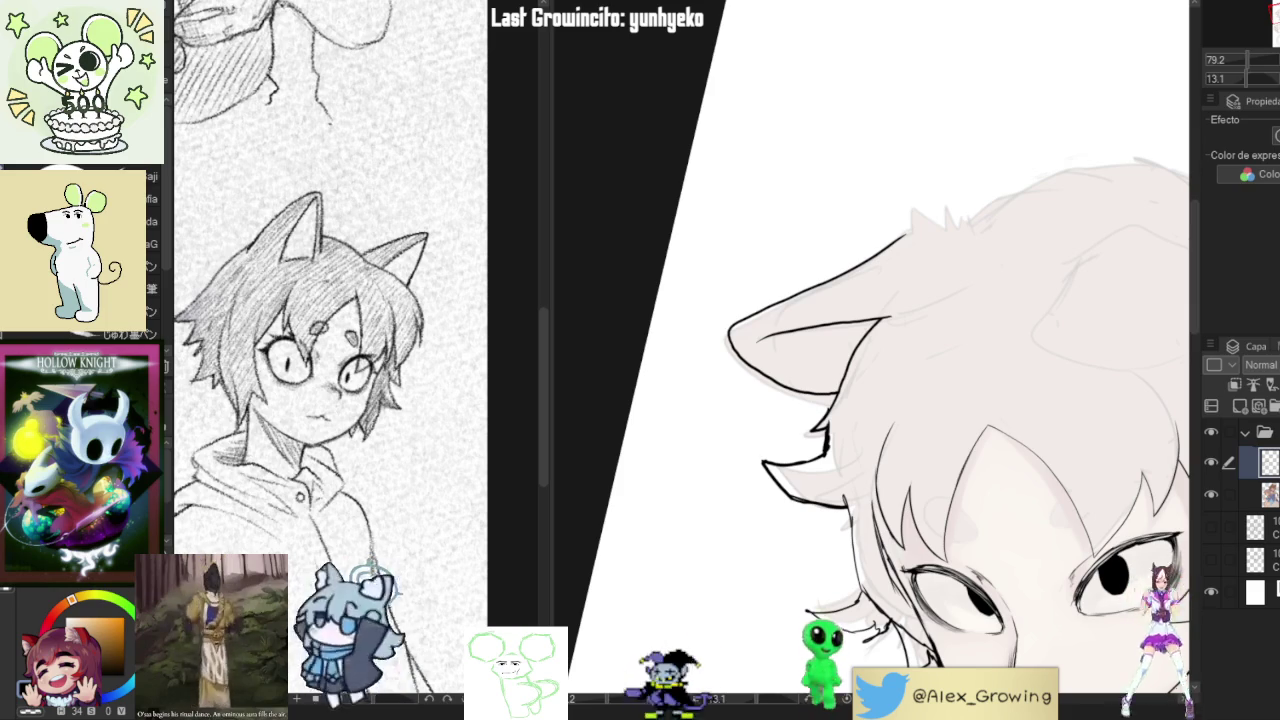
scroll(935, 224, "up", 2)
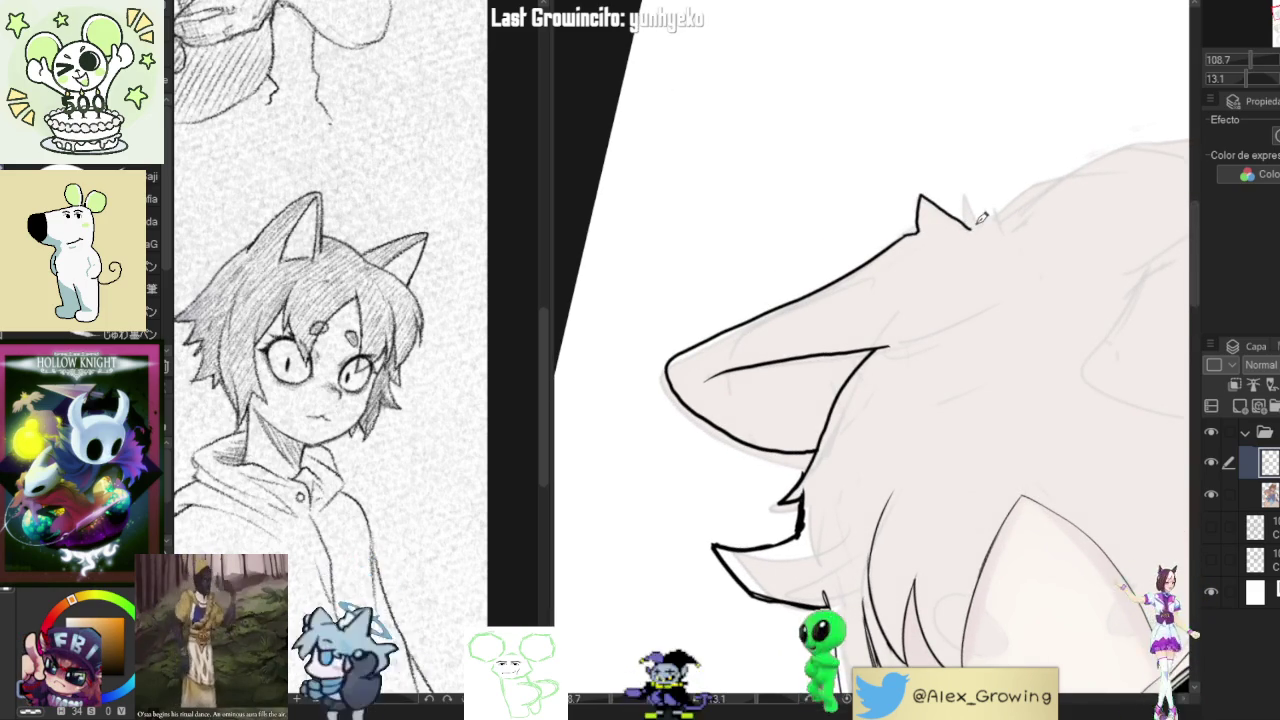
left_click_drag(968, 228, 988, 222)
scroll(990, 220, "down", 4)
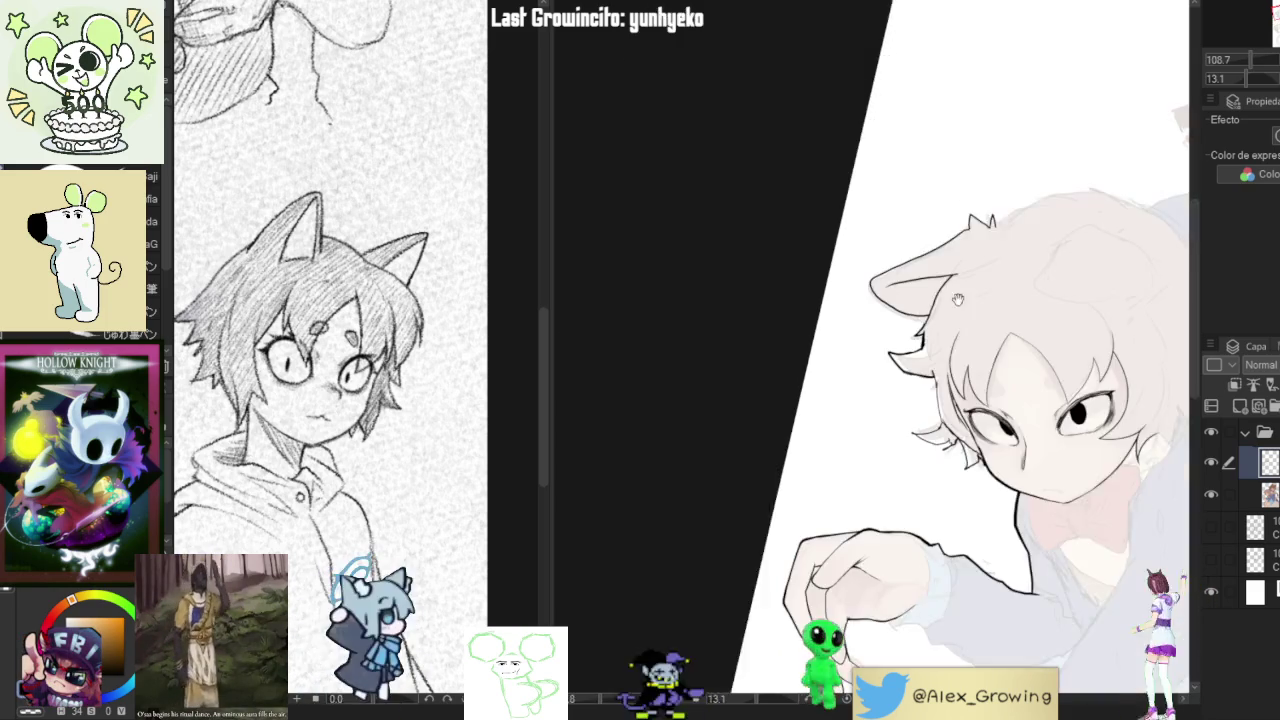
scroll(960, 235, "up", 2)
scroll(957, 236, "up", 4)
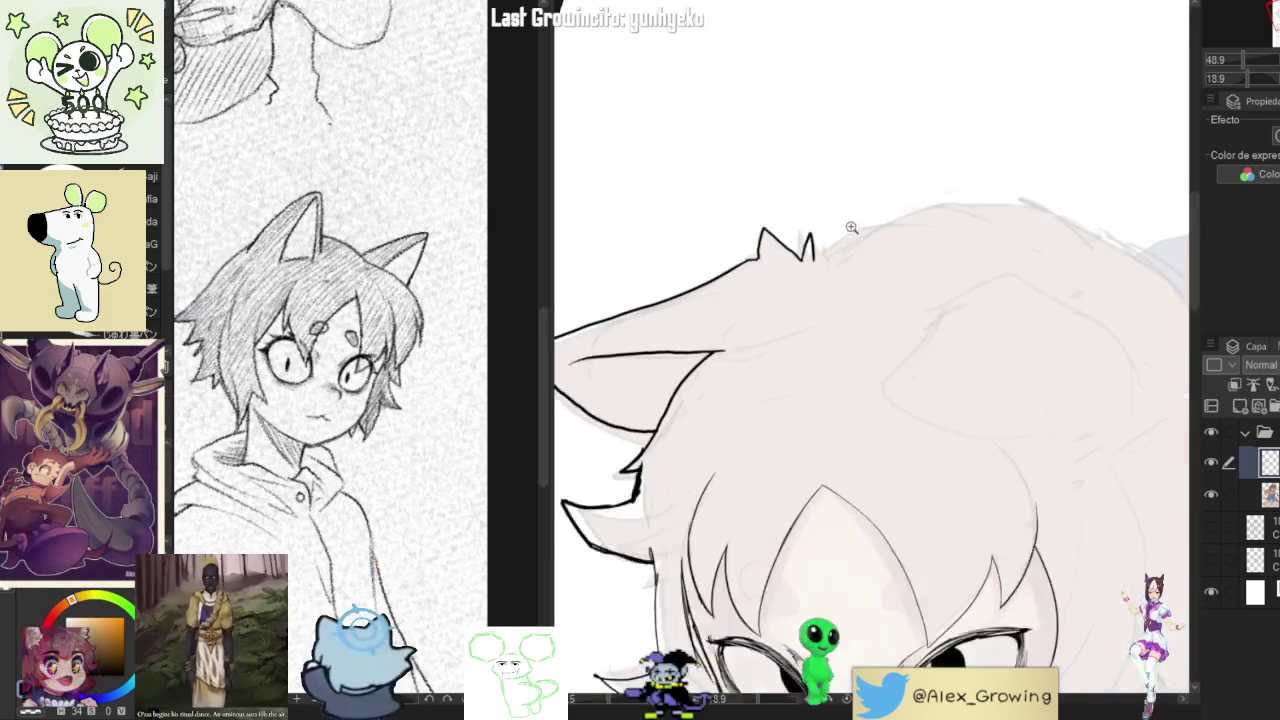
scroll(898, 344, "down", 2)
- Scroll the canvas down toward the hair strands along the left side of the face
scroll(898, 344, "down", 2)
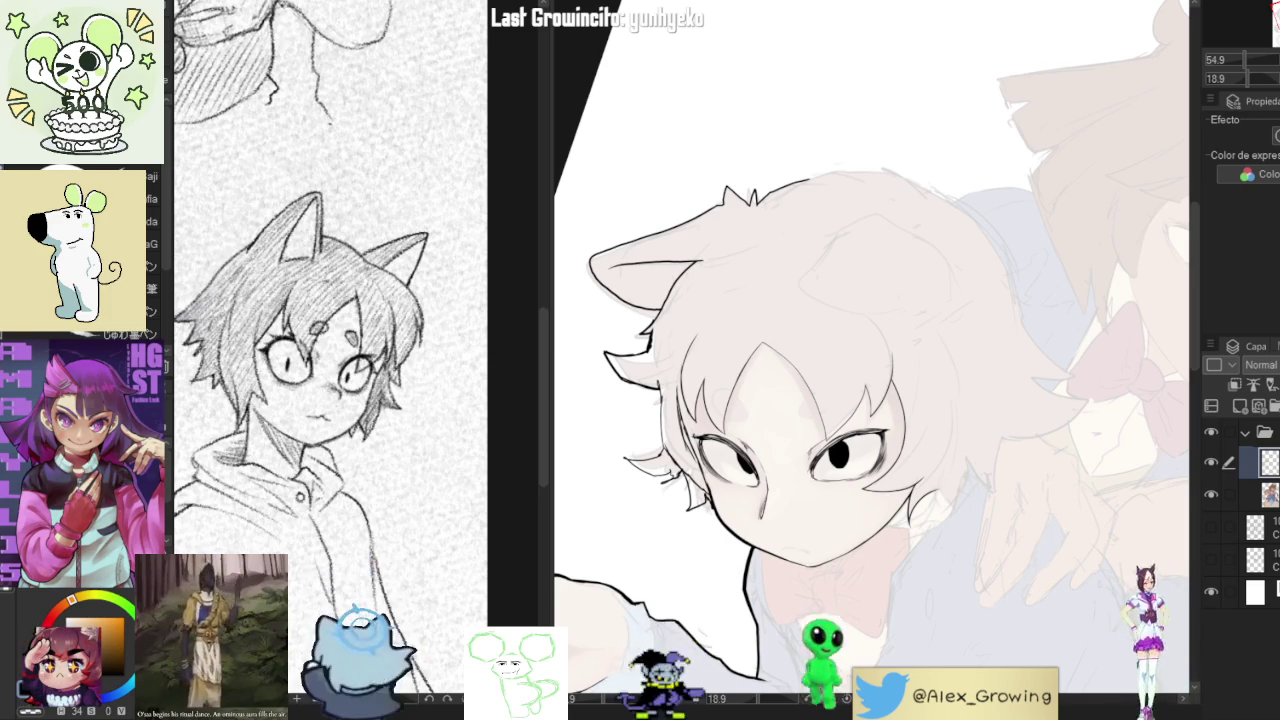
- Rotate and zoom around the face, then fit the whole drawing upright in the window with Ctrl+0
mouse_move(914, 214)
left_mouse_down()
mouse_move(916, 201)
mouse_move(795, 288)
mouse_move(900, 383)
mouse_move(995, 338)
mouse_move(993, 389)
left_mouse_up()
scroll(916, 201, "up", 3)
scroll(880, 360, "up", 3)
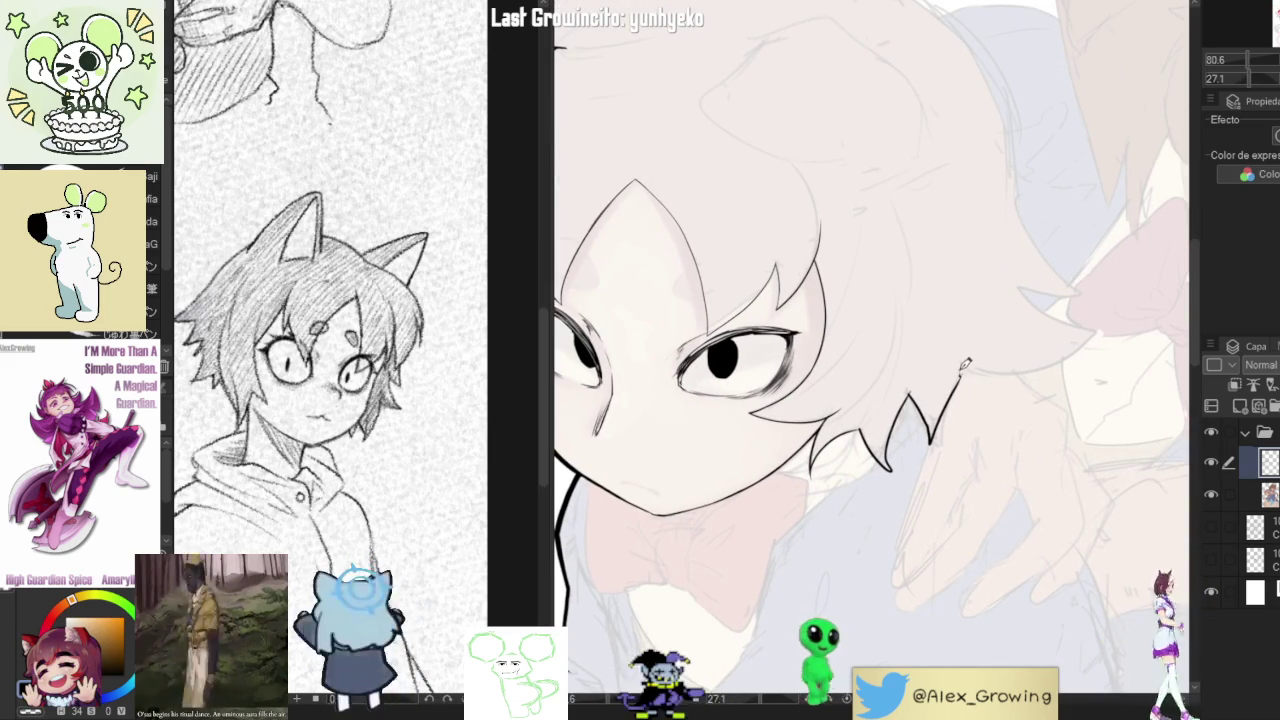
key("ctrl+0")
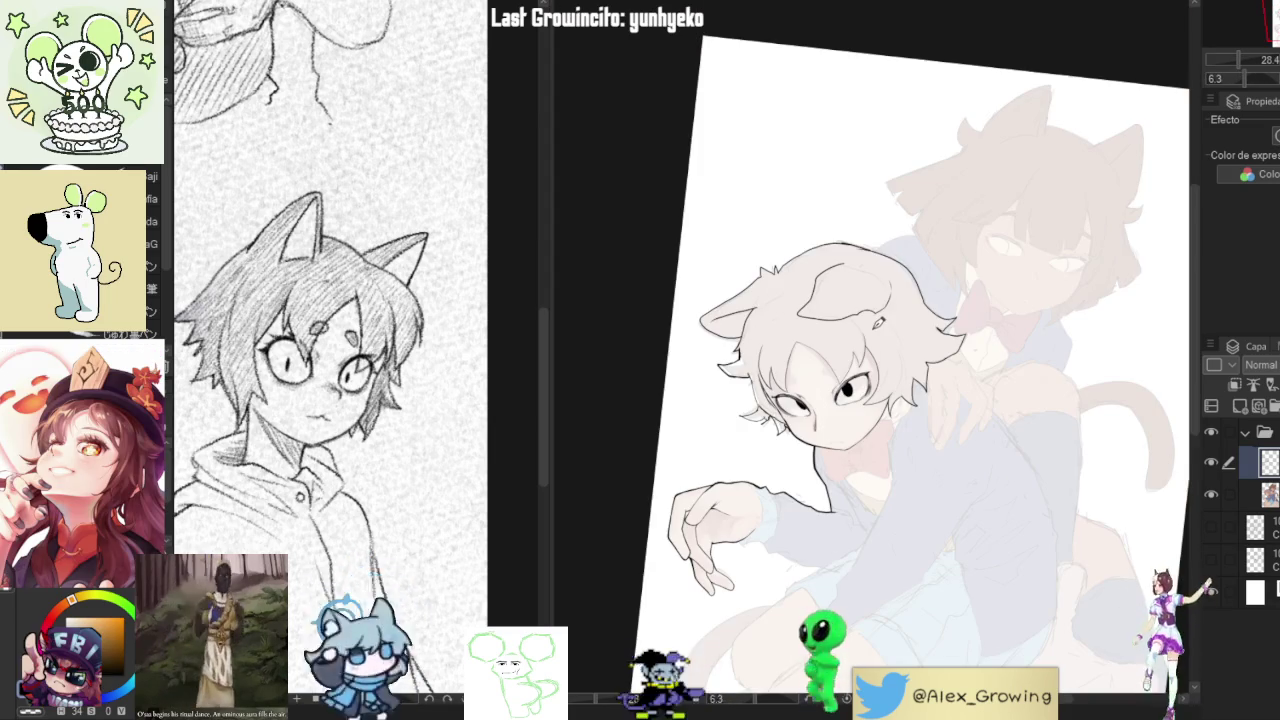
scroll(878, 322, "up", 2)
left_click_drag(865, 359, 761, 335)
key("ctrl+0")
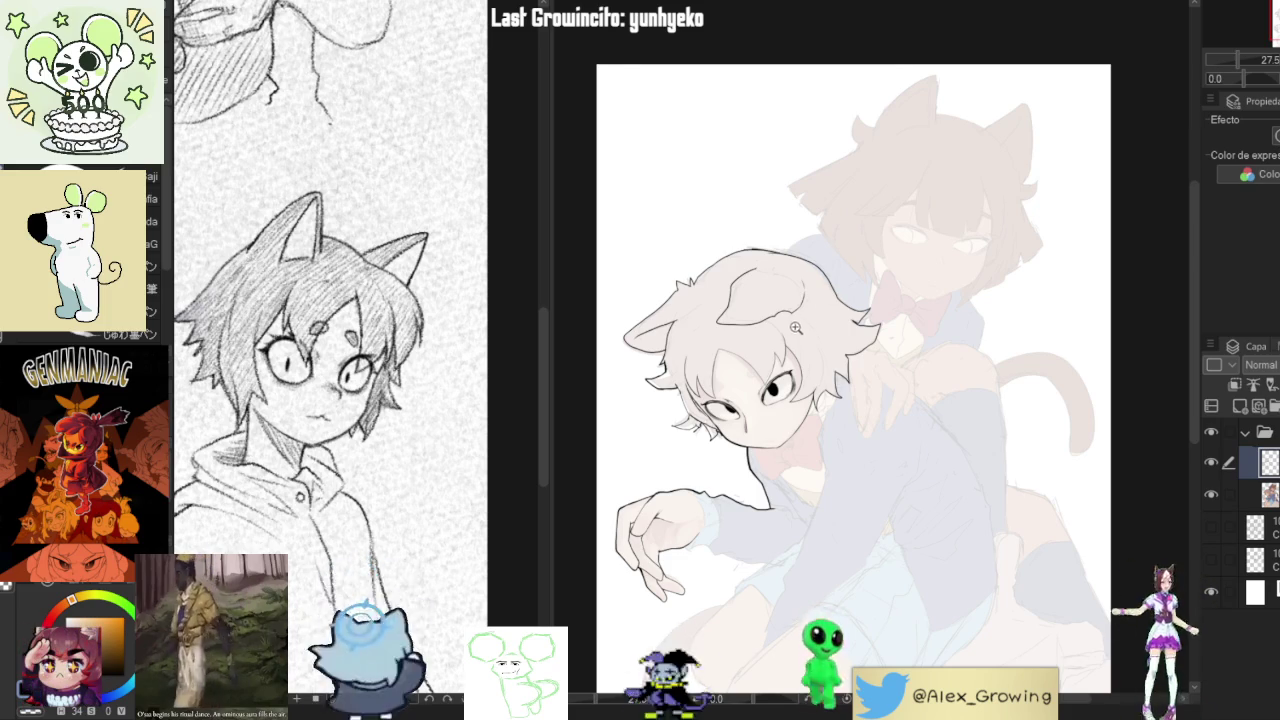
- Try a small stroke near the eyebrow and a curved nose line, undoing both
scroll(897, 364, "up", 2)
scroll(897, 364, "down", 3)
scroll(897, 364, "up", 2)
scroll(897, 364, "up", 2)
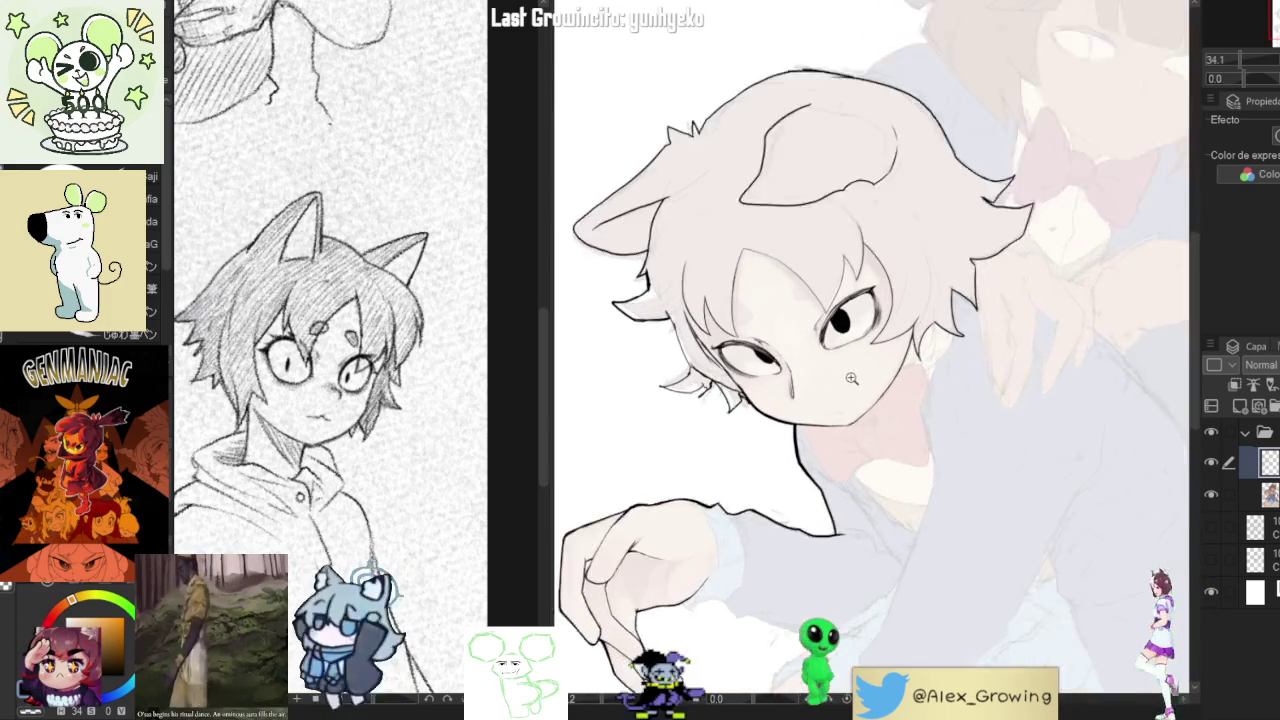
scroll(897, 364, "up", 1)
scroll(840, 300, "up", 3)
scroll(840, 300, "up", 2)
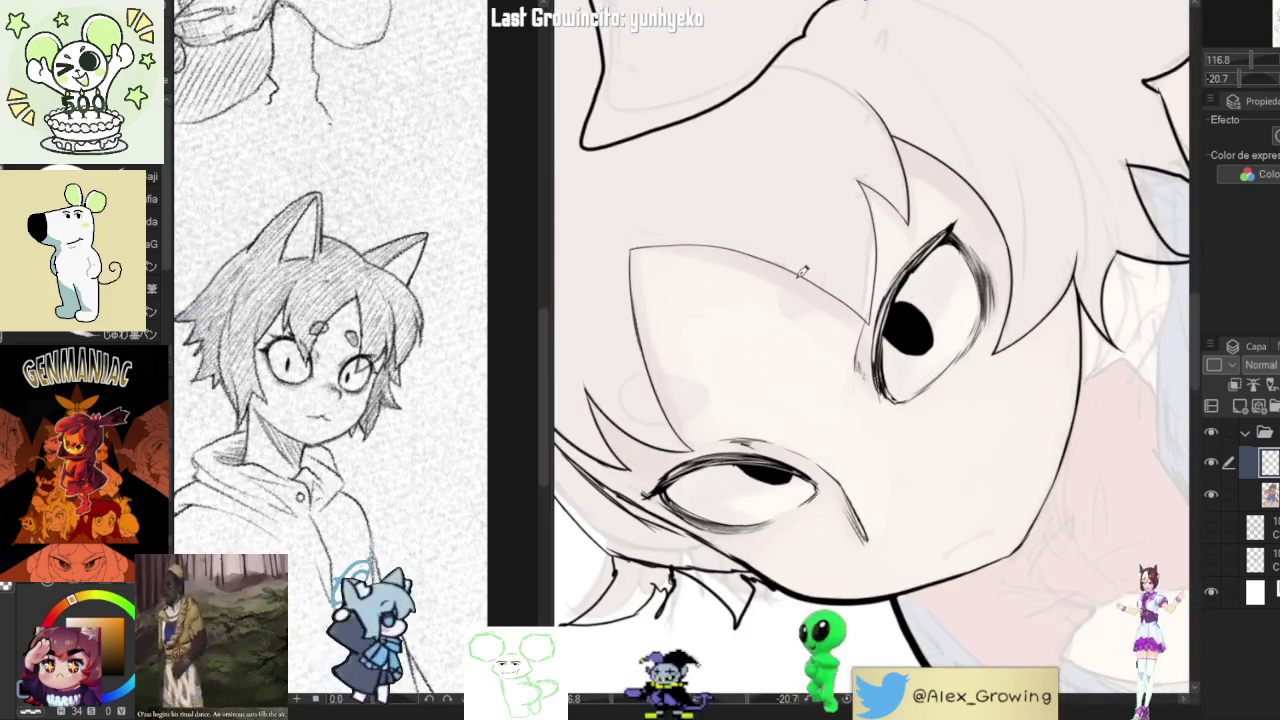
mouse_move(803, 263)
left_mouse_down()
mouse_move(791, 302)
mouse_move(839, 287)
left_mouse_up()
scroll(836, 284, "up", 4)
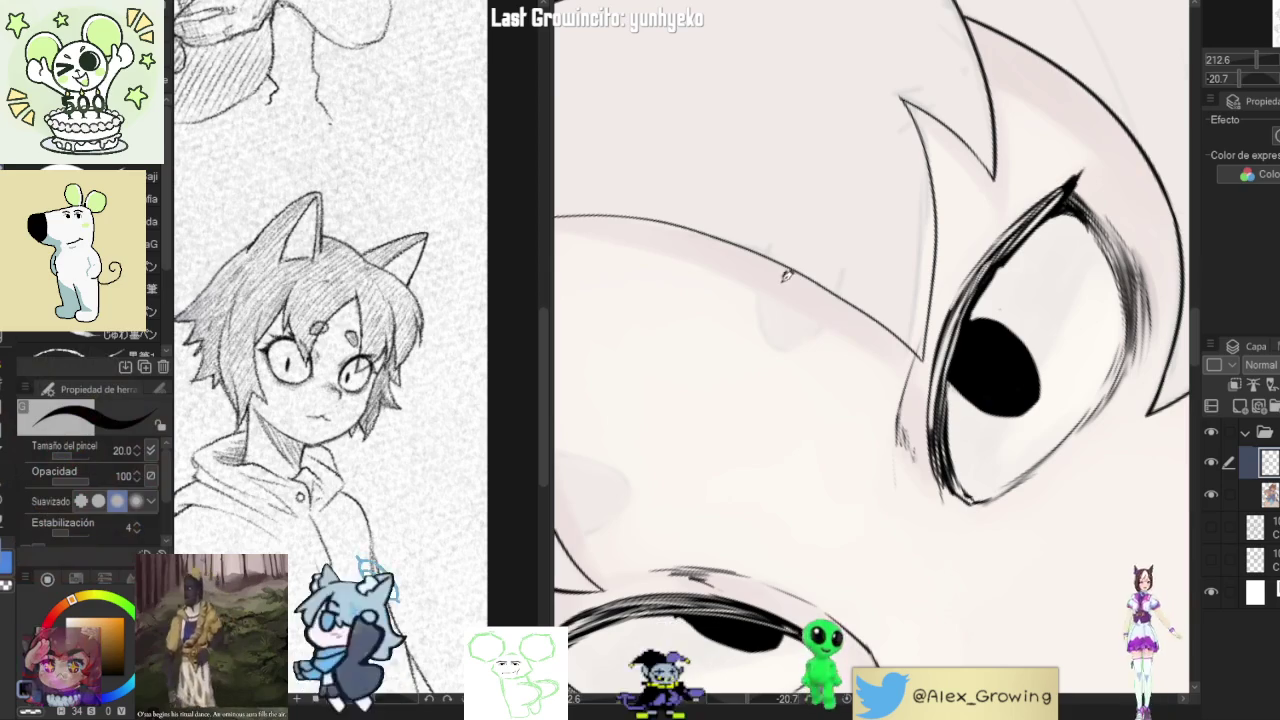
key("ctrl+z")
mouse_move(786, 268)
left_mouse_down()
mouse_move(846, 312)
mouse_move(883, 407)
left_mouse_up()
scroll(857, 316, "down", 4)
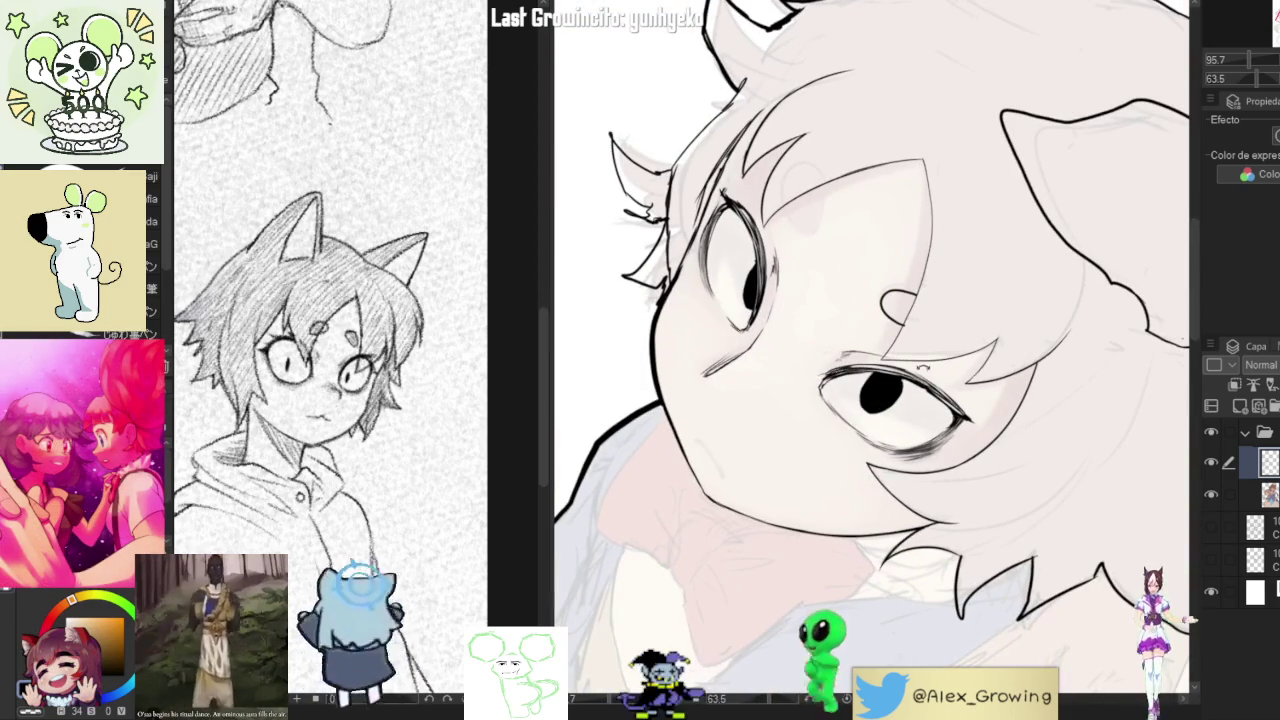
left_click_drag(925, 327, 800, 450)
scroll(773, 487, "up", 3)
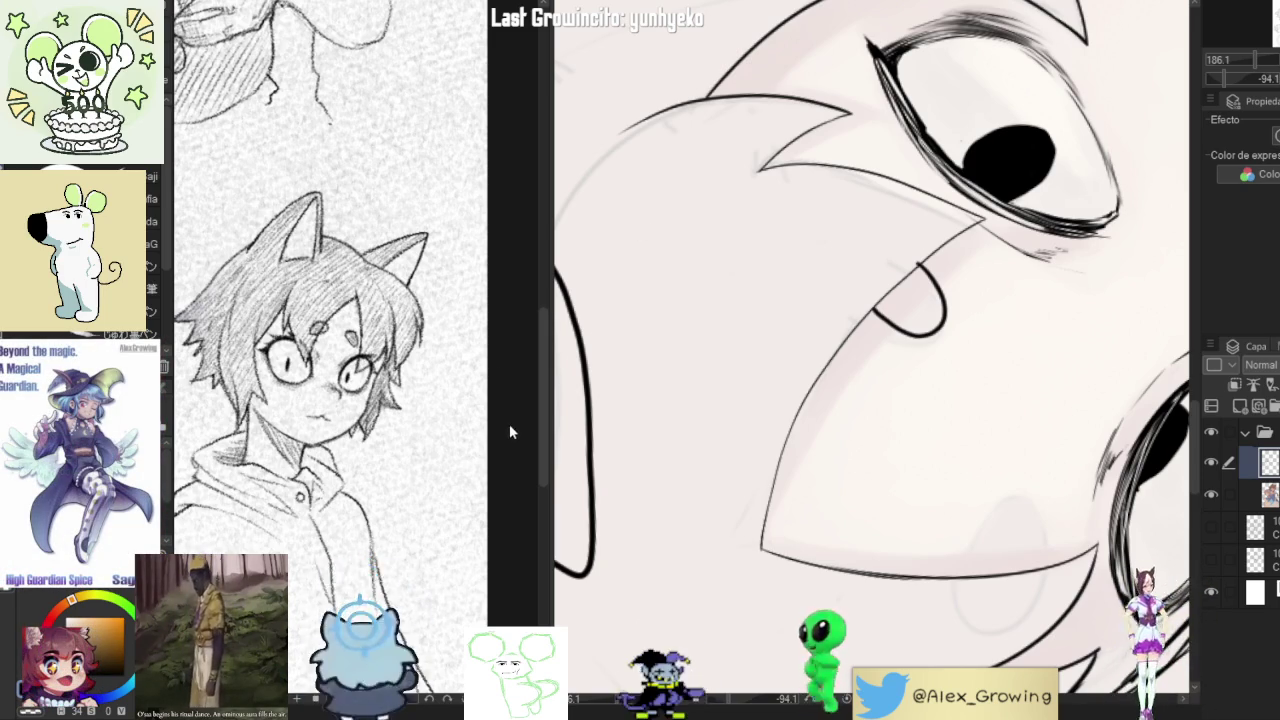
key("ctrl+z")
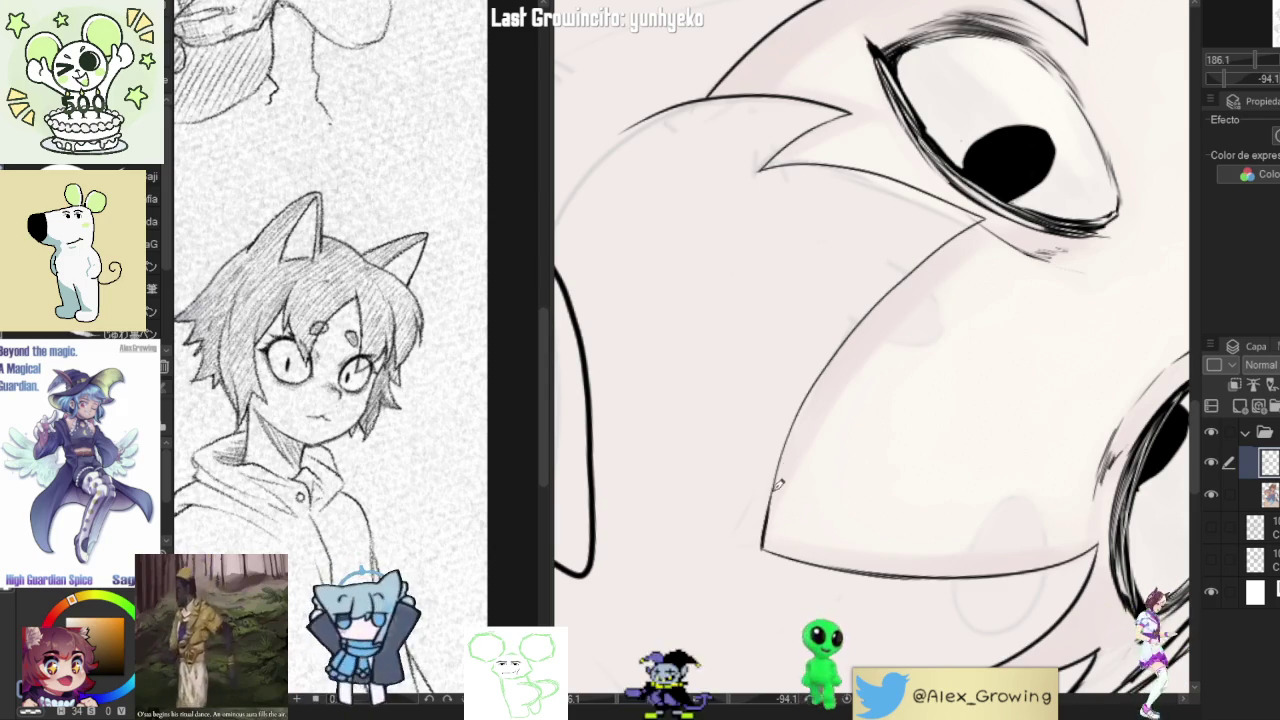
- Retrace and darken the boy's face contour from chin to cheek, removing a hooked stroke
left_click_drag(778, 484, 888, 290)
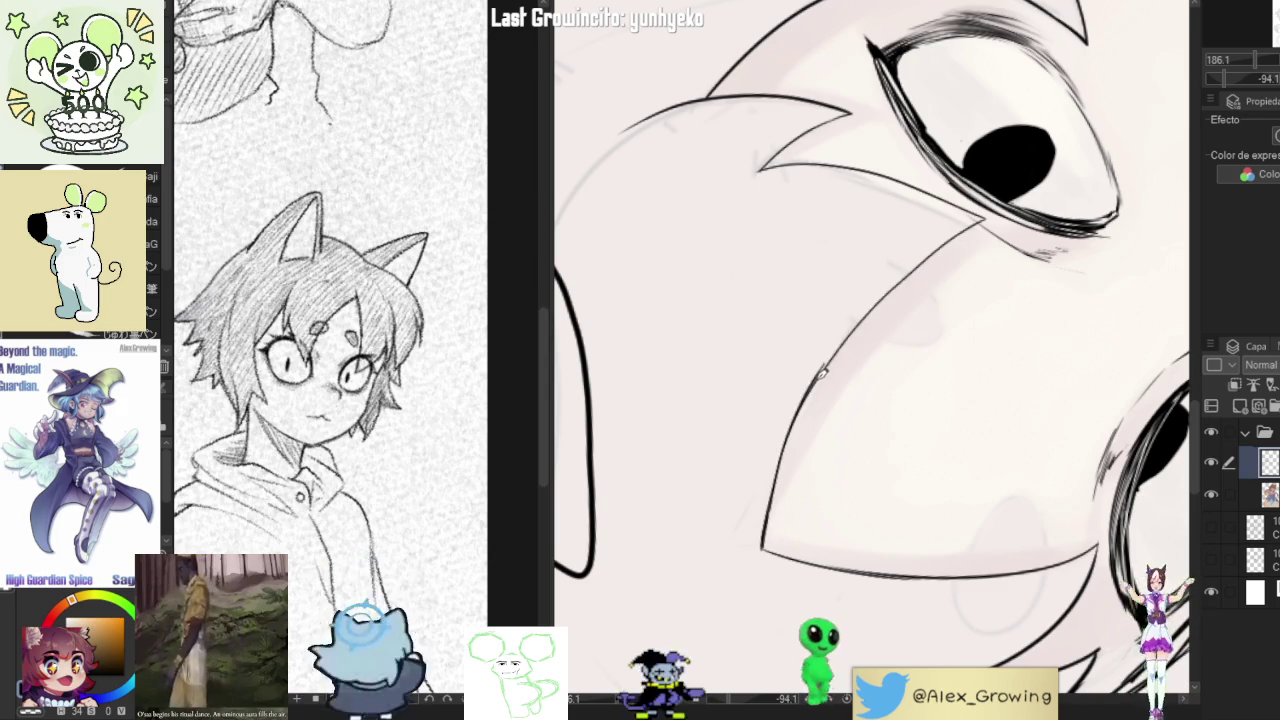
scroll(972, 228, "down", 3)
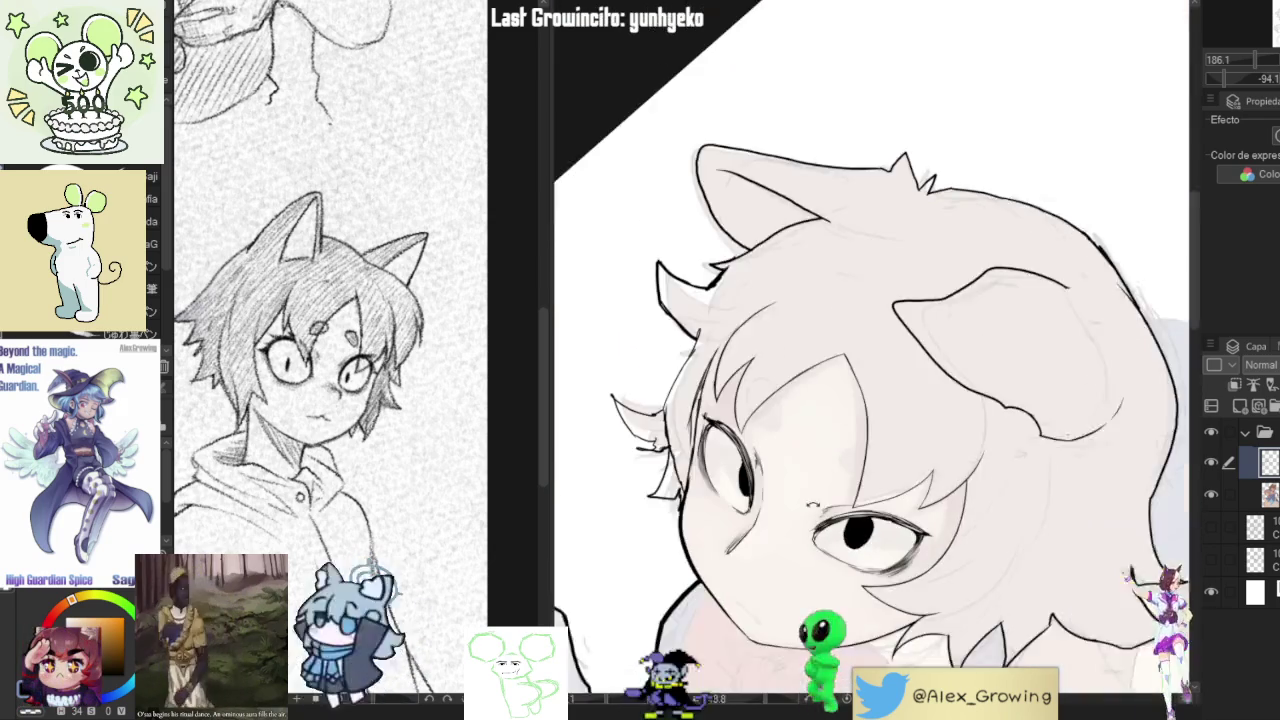
scroll(772, 352, "up", 5)
left_click_drag(772, 352, 996, 241)
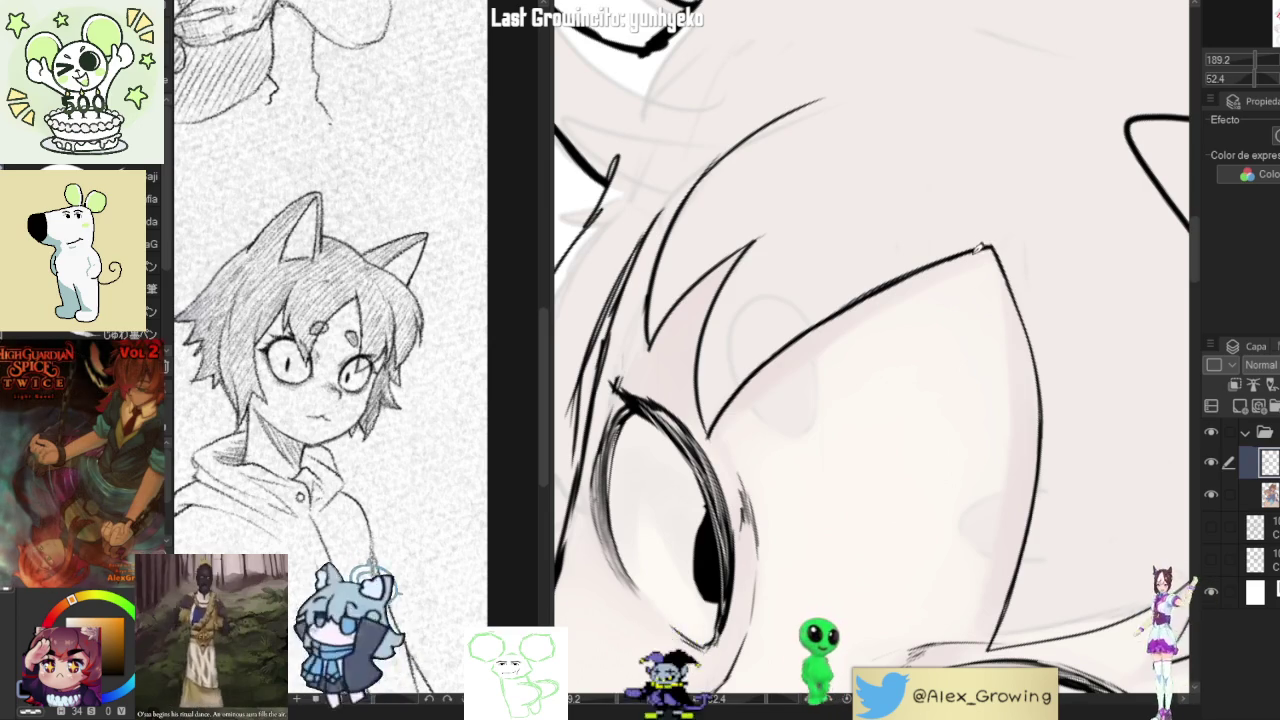
mouse_move(815, 322)
left_mouse_down()
mouse_move(770, 420)
mouse_move(740, 415)
left_mouse_up()
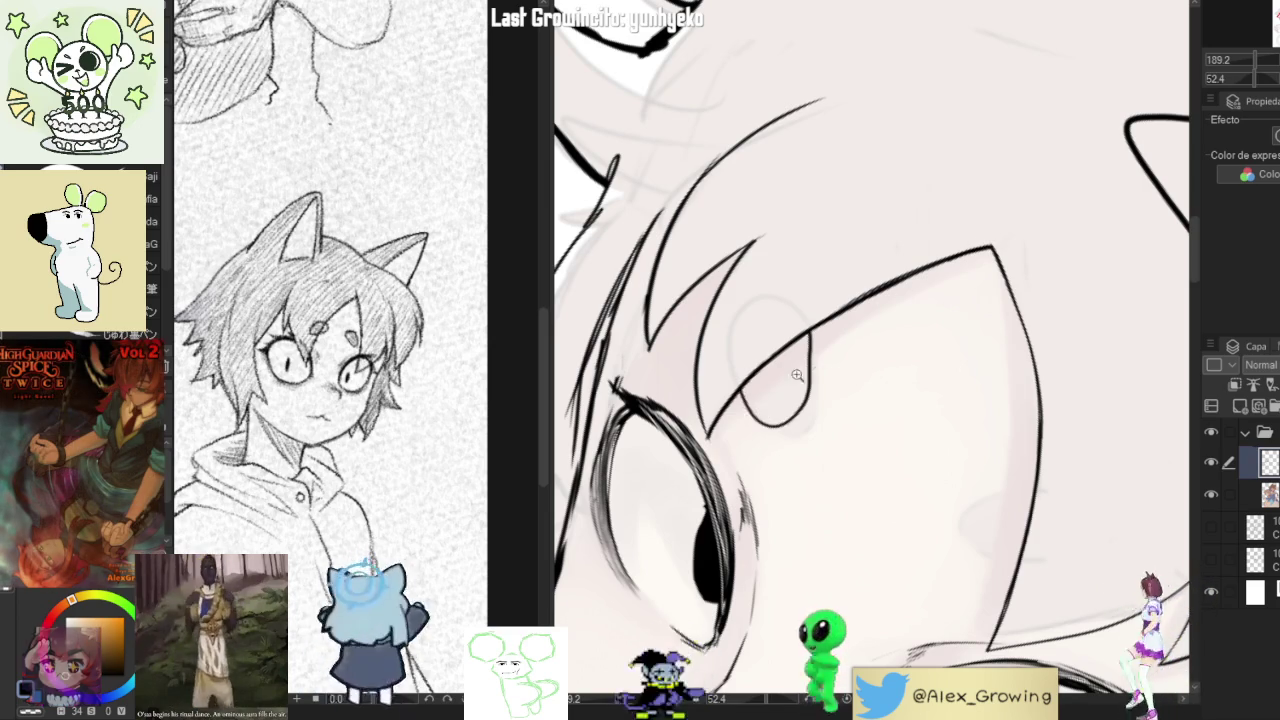
scroll(953, 343, "down", 4)
scroll(883, 292, "up", 3)
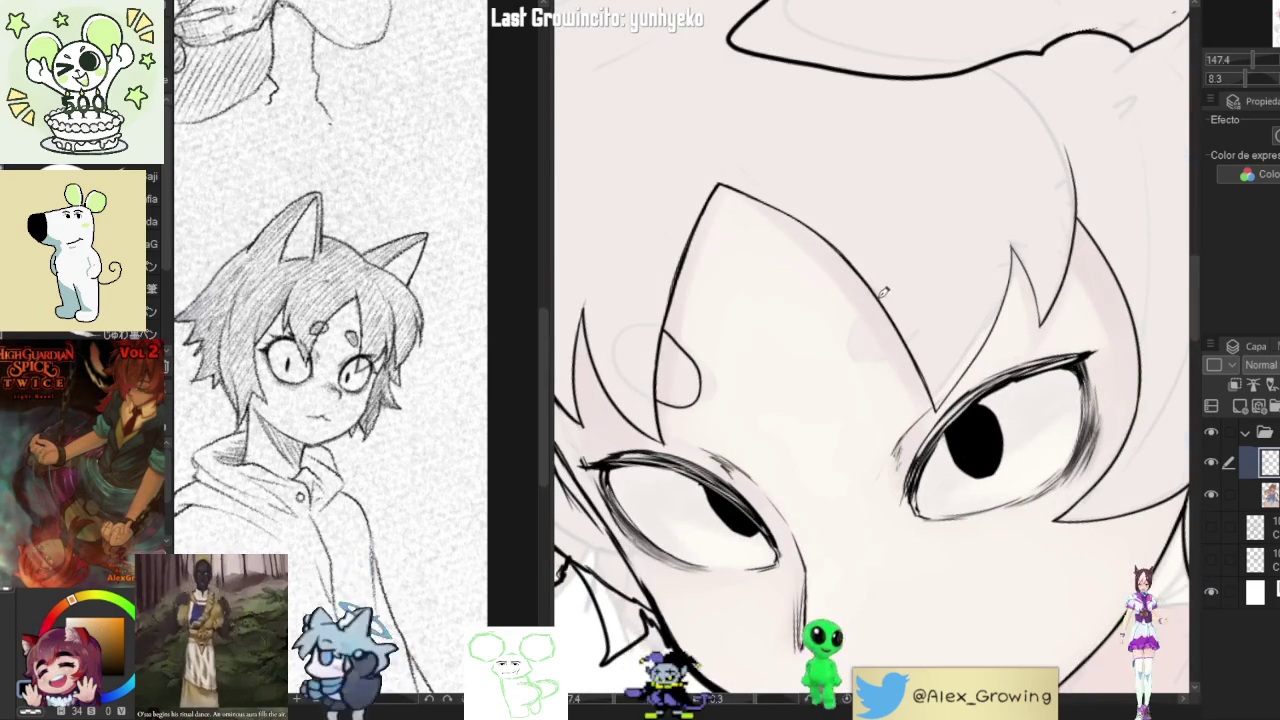
key("ctrl+z")
- Redraw the short curved line beside the brow until it sits right, then darken it
left_click_drag(880, 288, 858, 360)
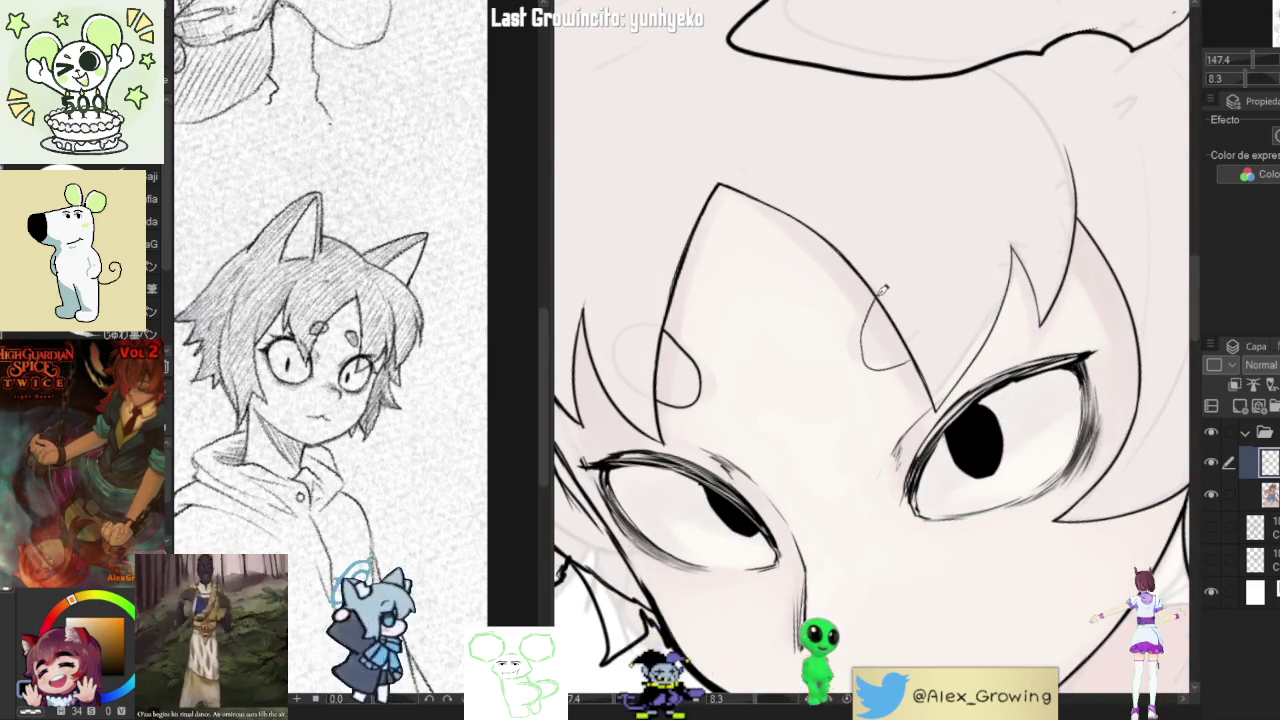
key("ctrl+z")
left_click_drag(878, 288, 851, 360)
key("ctrl+z")
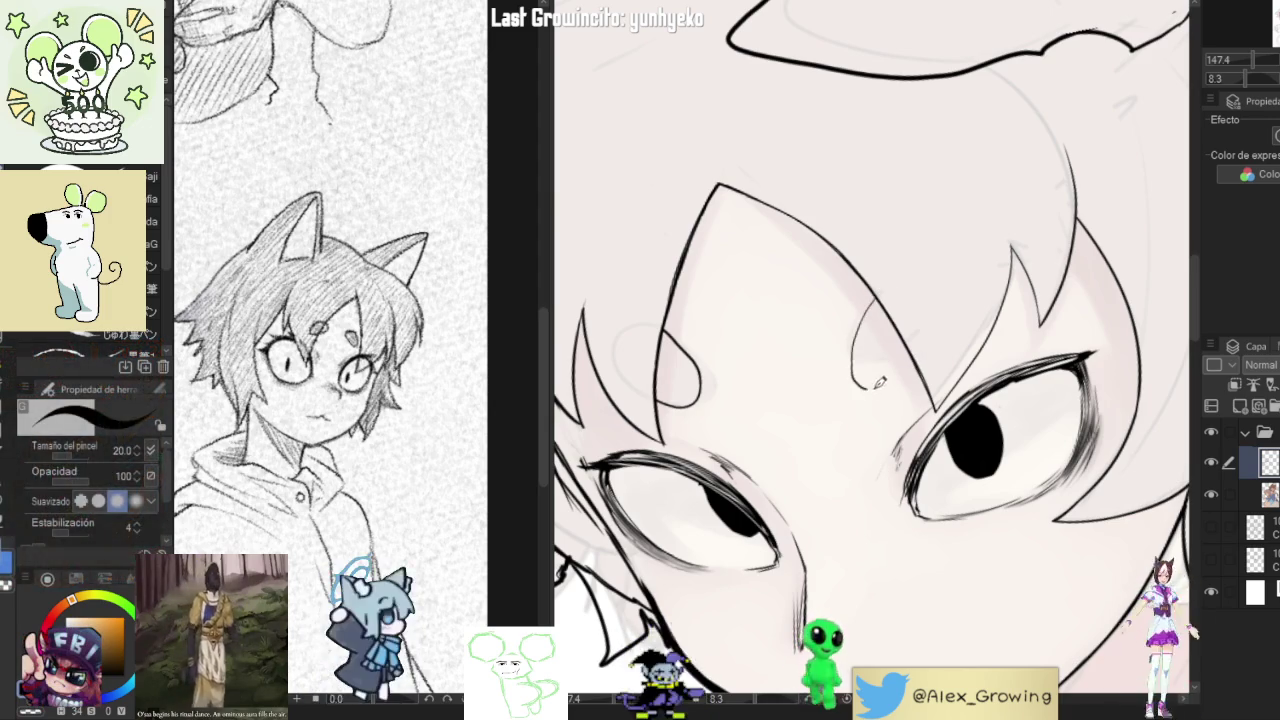
mouse_move(876, 300)
left_mouse_down()
mouse_move(918, 365)
mouse_move(881, 350)
left_mouse_up()
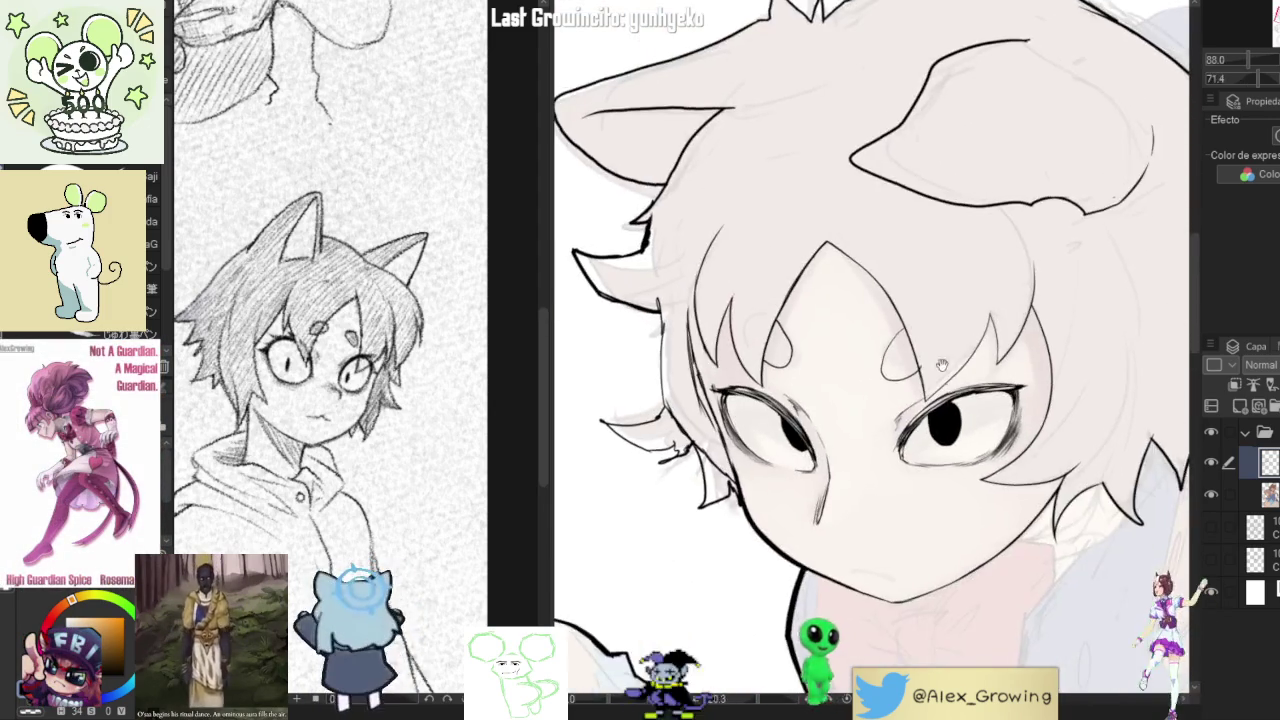
left_click_drag(848, 405, 897, 328)
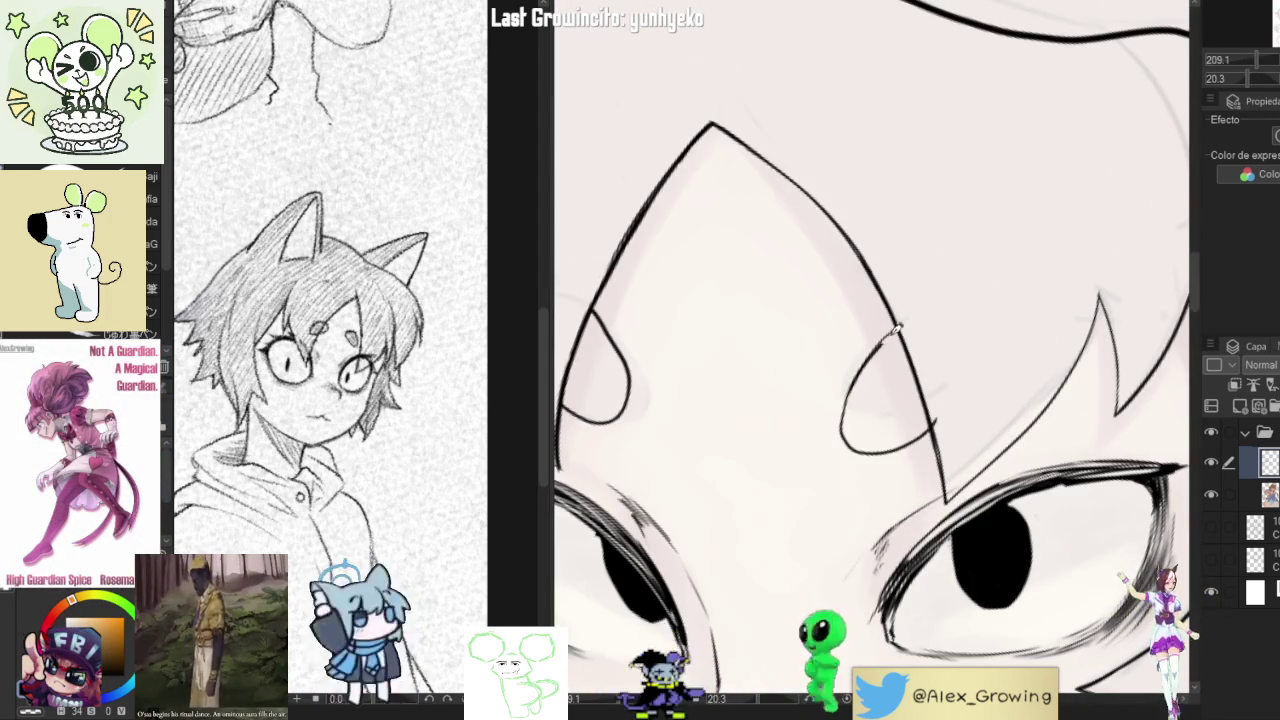
- Ink the inner curve of the ear and join it to the ear outline
left_click(958, 366)
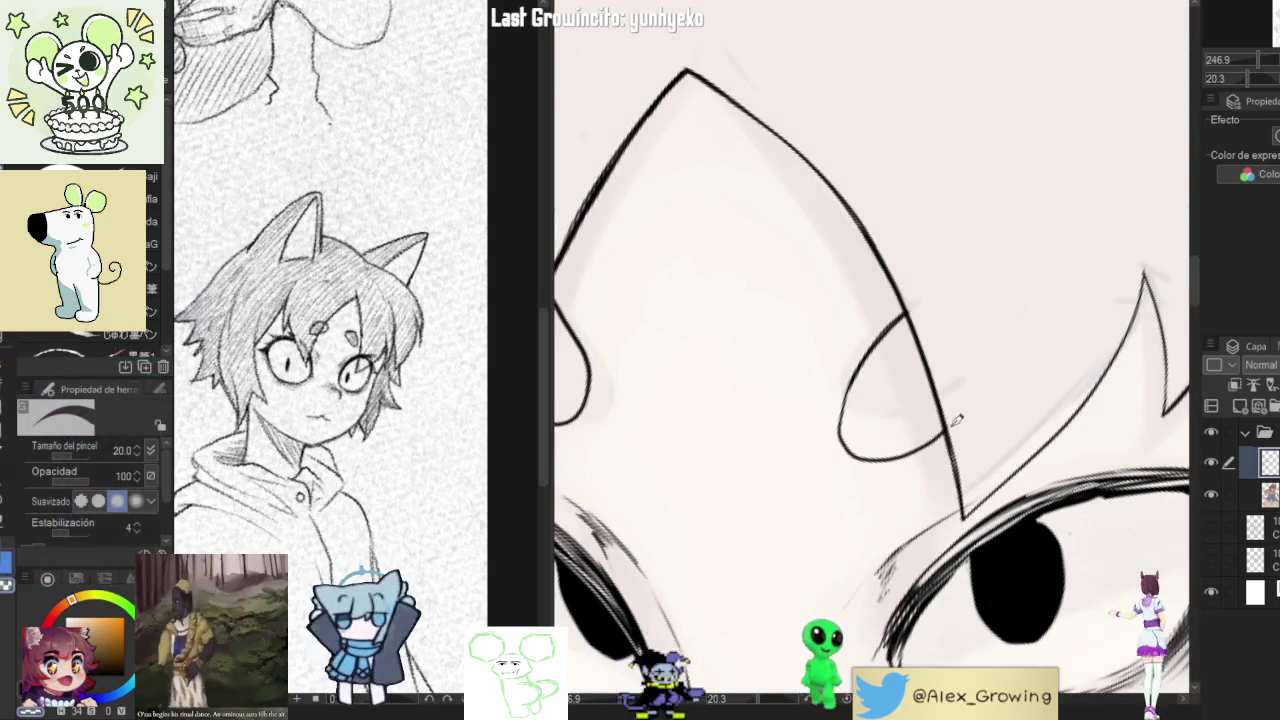
scroll(940, 390, "down", 5)
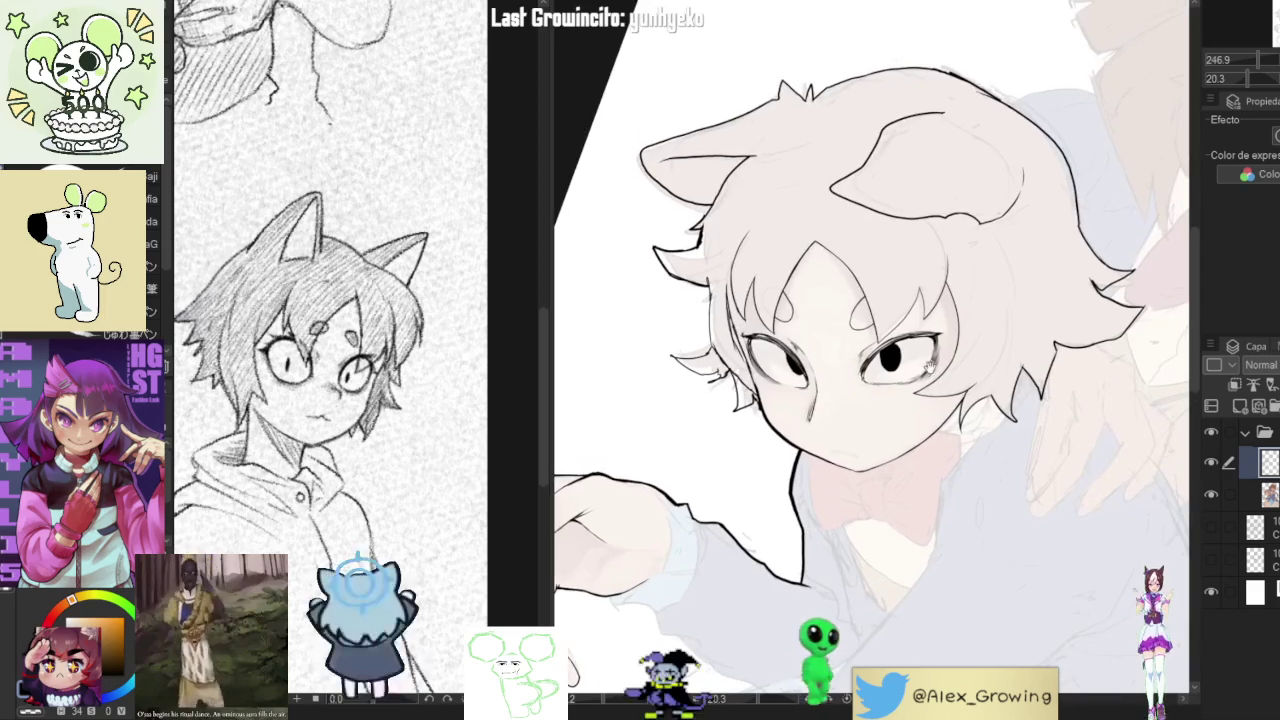
scroll(928, 368, "up", 2)
scroll(915, 363, "up", 3)
scroll(893, 356, "up", 2)
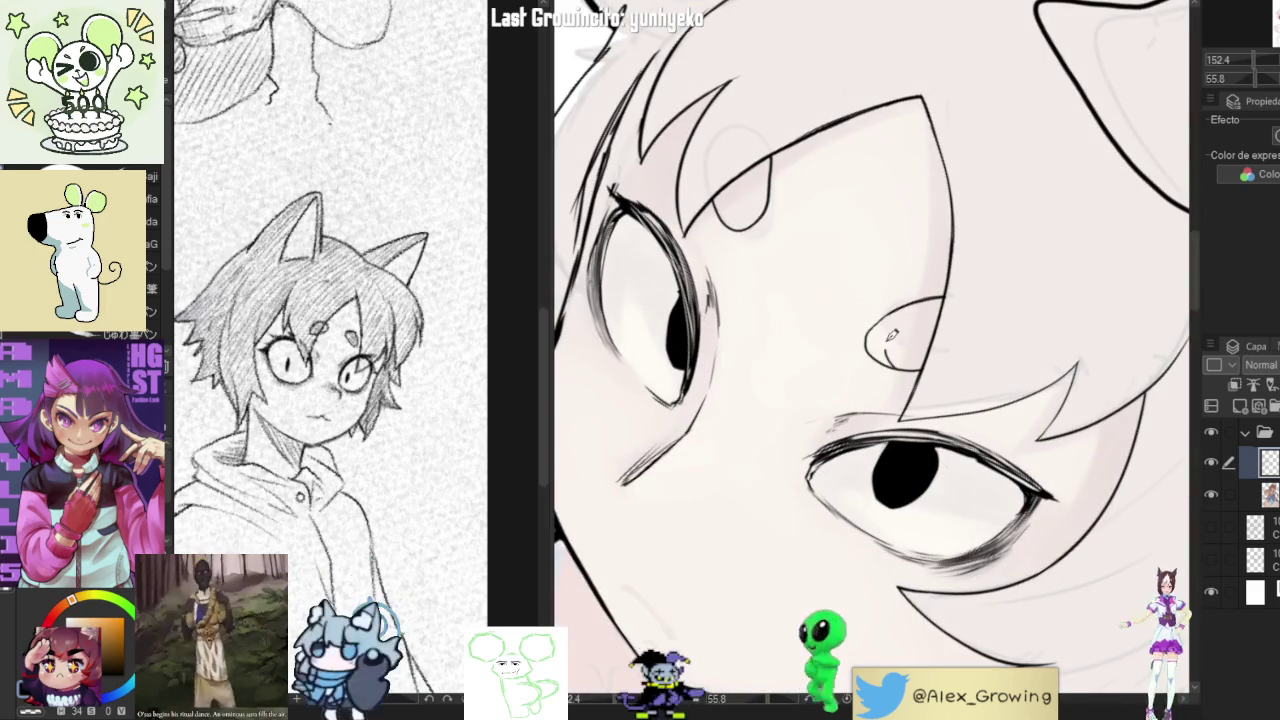
scroll(892, 336, "up", 2)
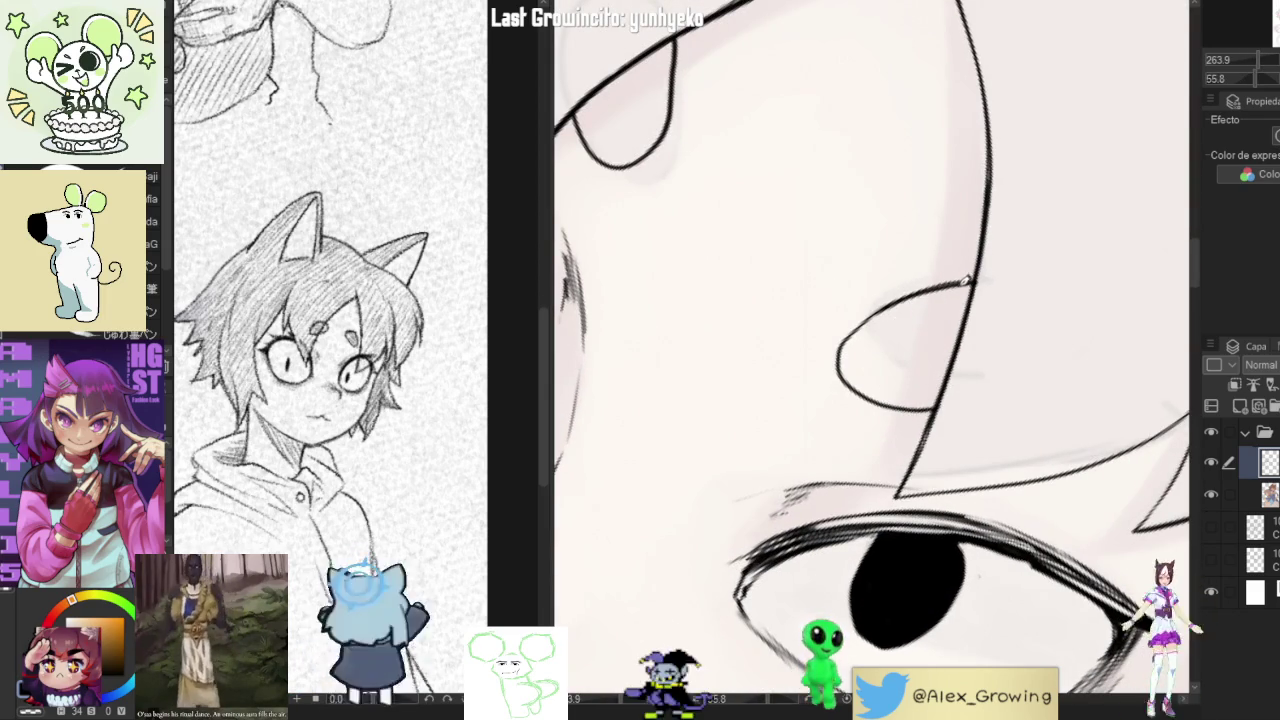
left_click_drag(966, 282, 918, 402)
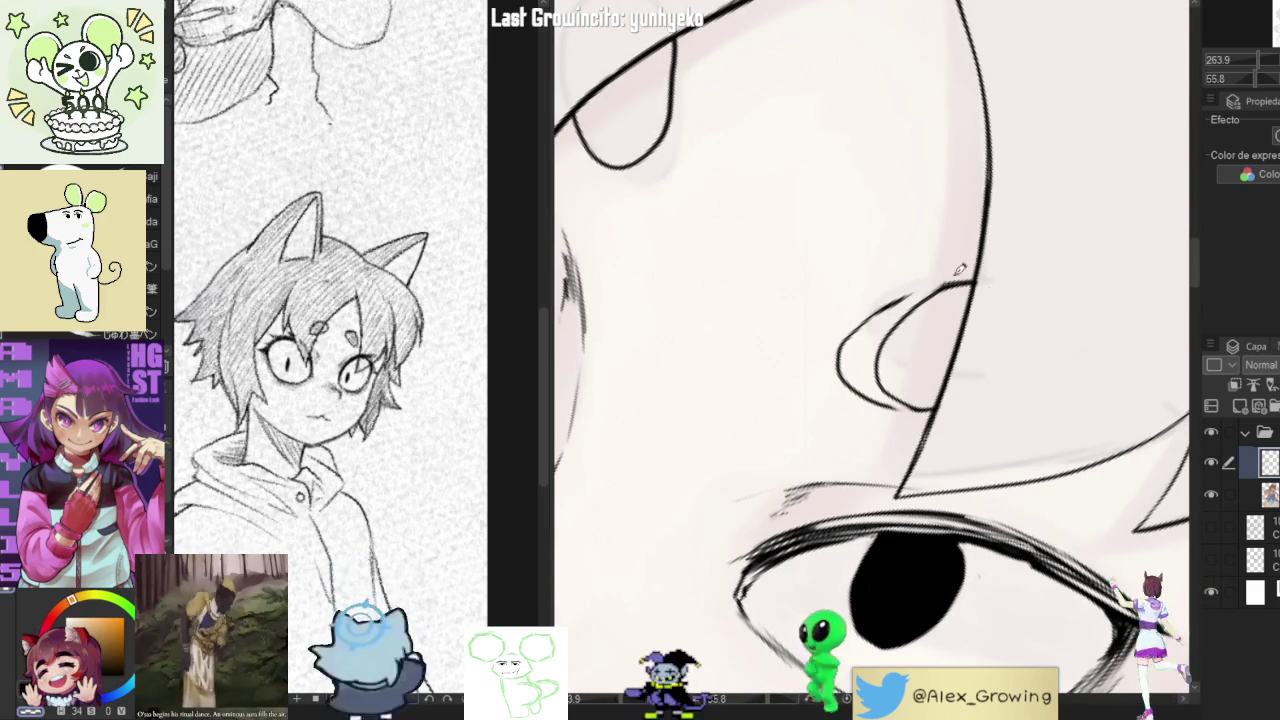
key("ctrl+z")
key("ctrl+z")
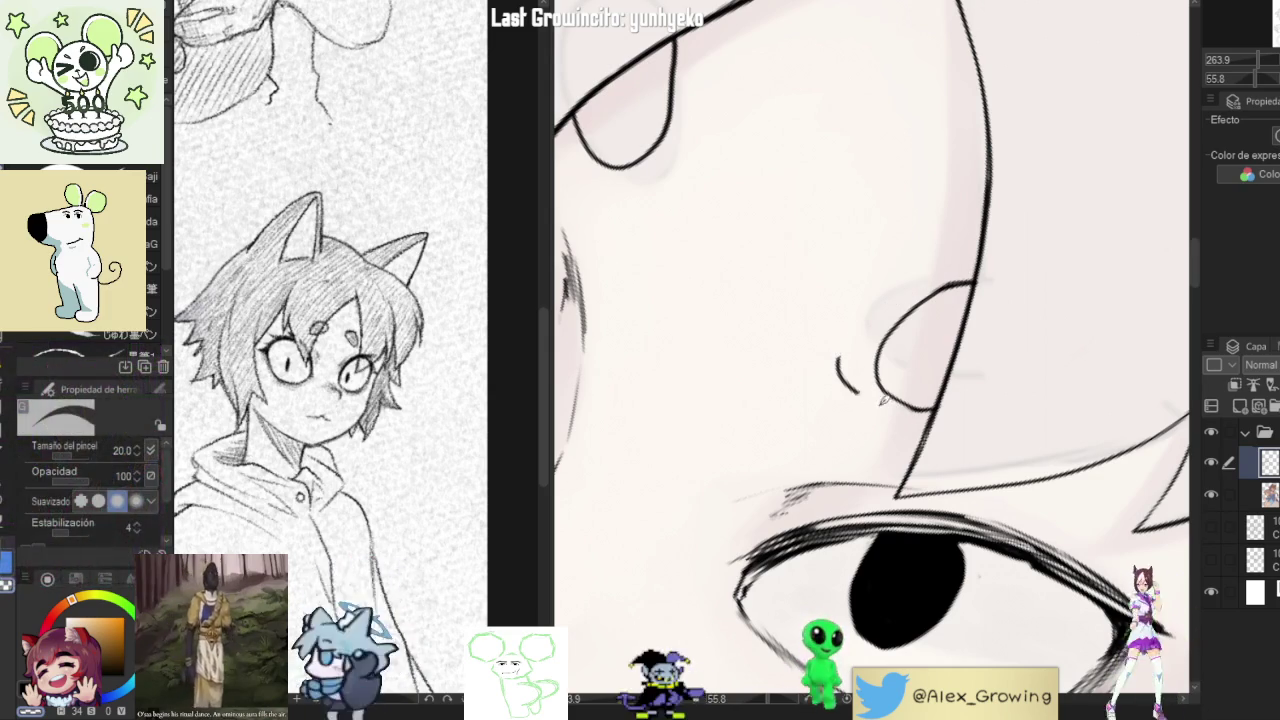
key("ctrl+z")
left_click_drag(913, 398, 948, 395)
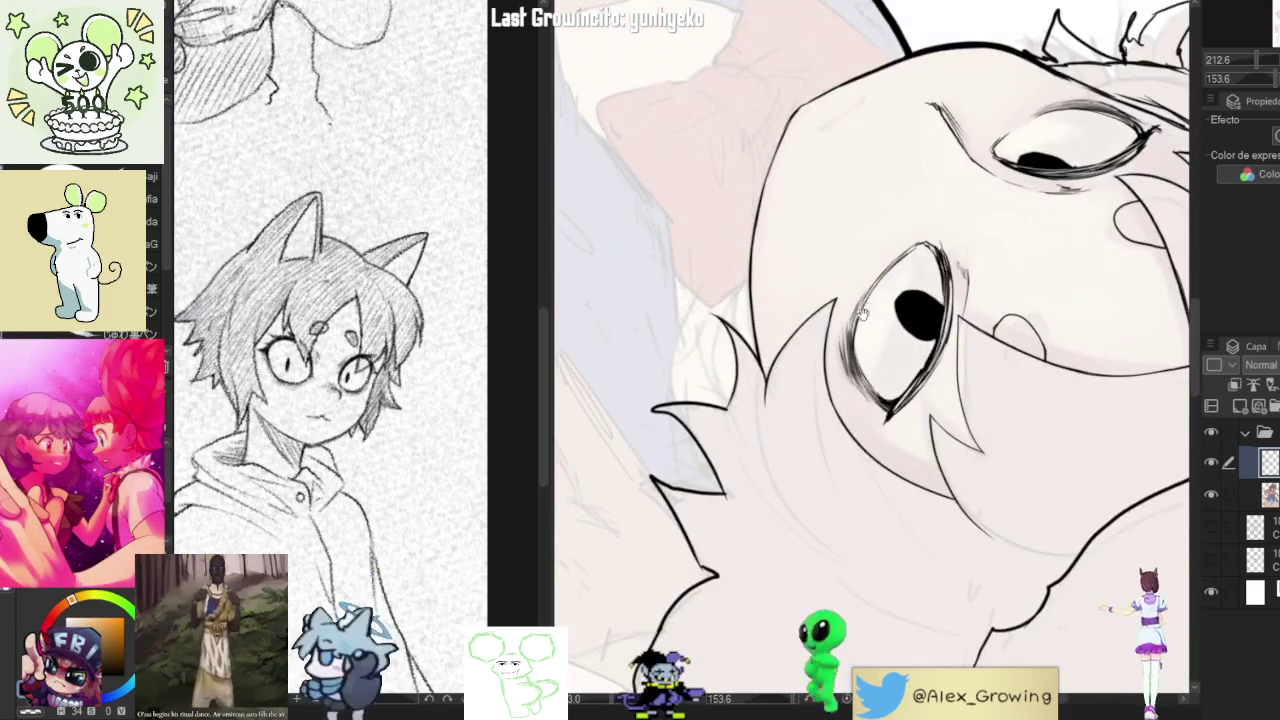
- Turn the view upright around the whole boy and ink a short stroke along his hair edge
mouse_move(914, 244)
left_mouse_down()
mouse_move(946, 337)
mouse_move(884, 296)
left_mouse_up()
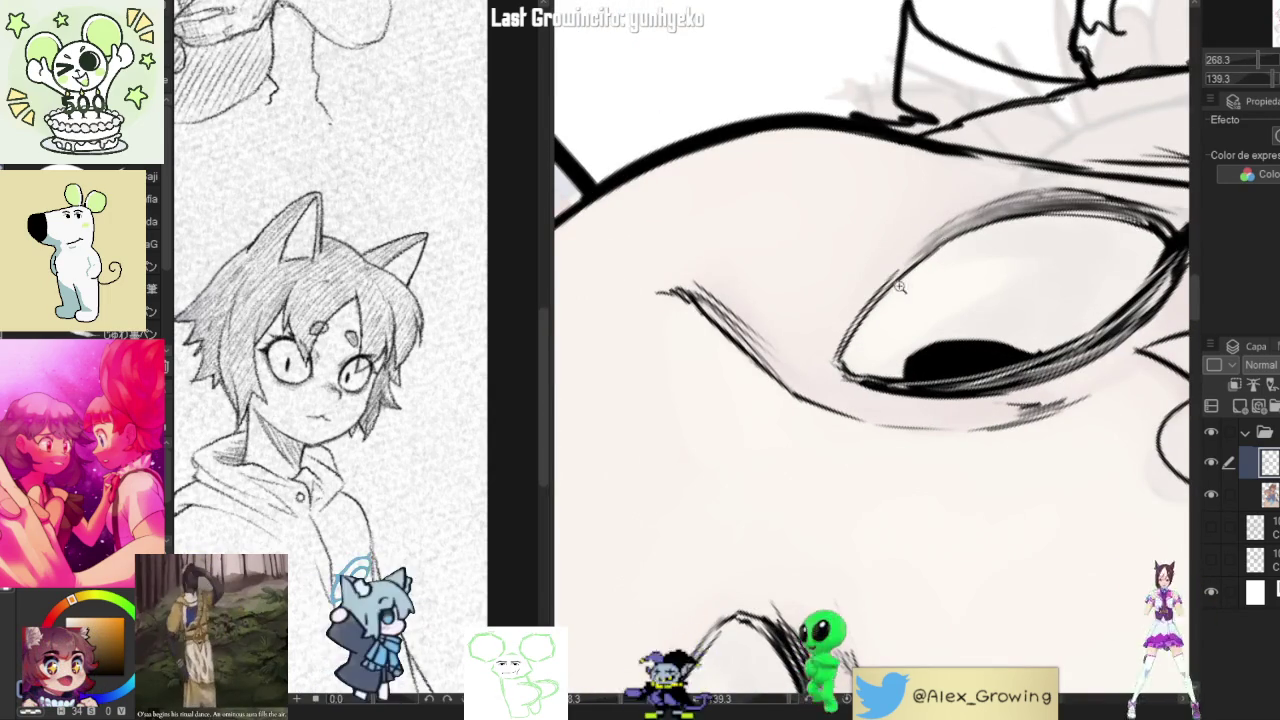
scroll(958, 291, "down", 3)
left_click_drag(958, 291, 968, 355)
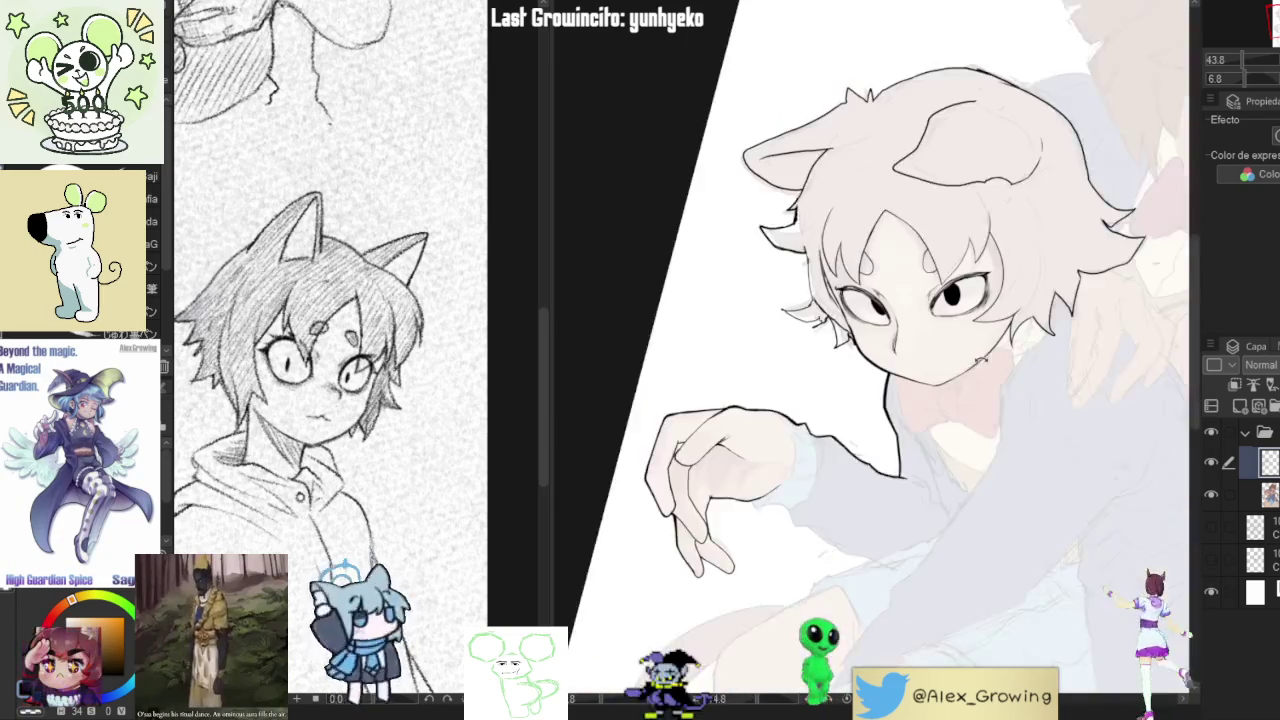
scroll(893, 318, "up", 4)
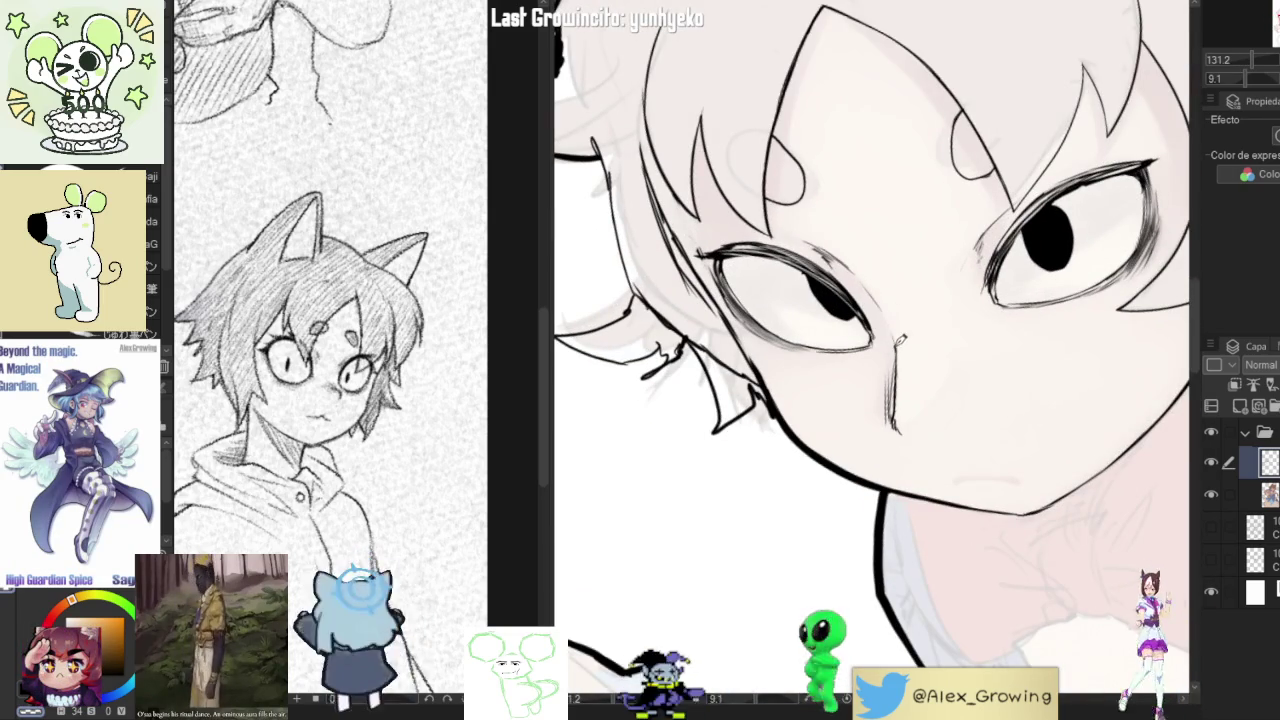
scroll(900, 339, "down", 5)
mouse_move(900, 339)
left_mouse_down()
mouse_move(1009, 413)
mouse_move(1003, 316)
left_mouse_up()
scroll(1003, 316, "up", 3)
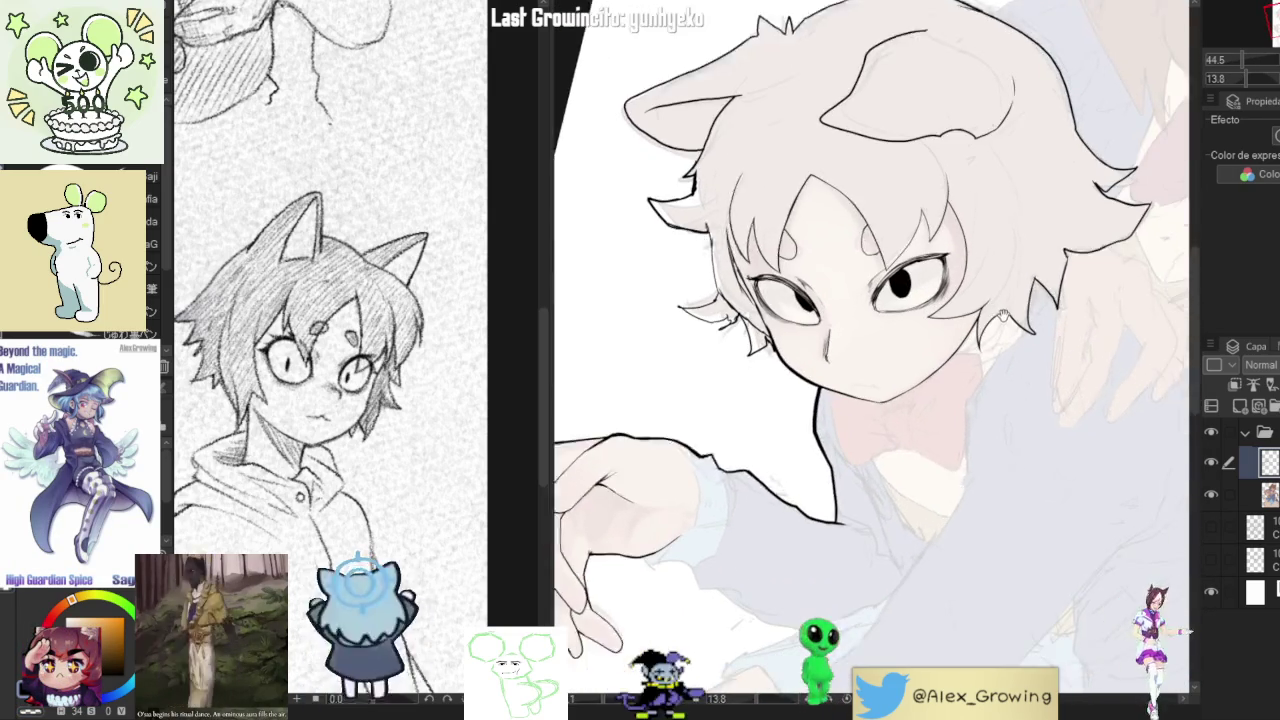
scroll(1003, 315, "up", 1)
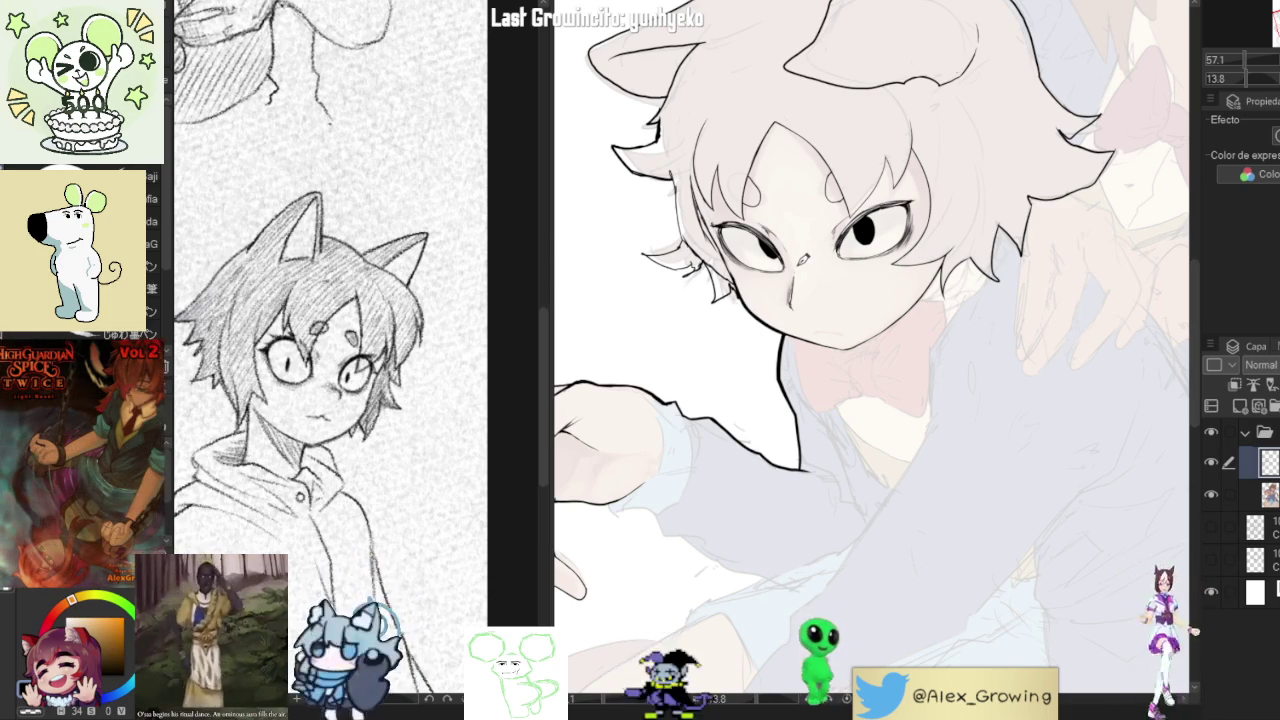
scroll(797, 266, "down", 2)
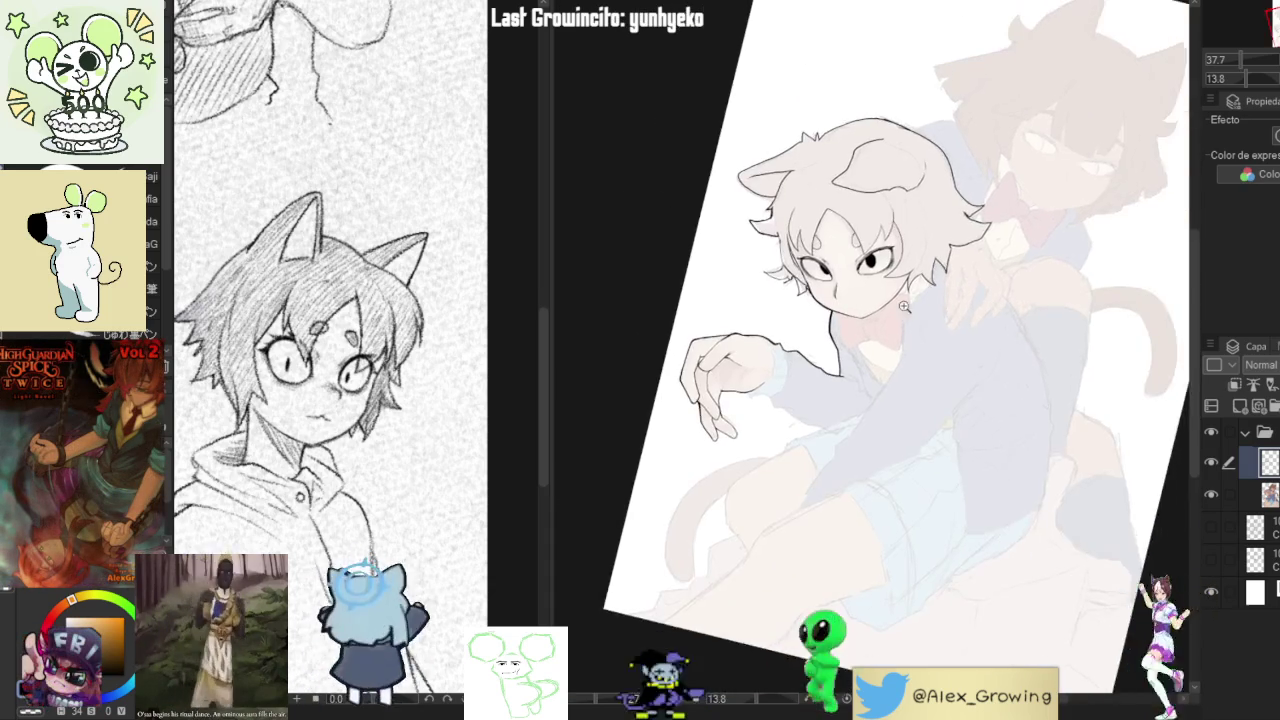
scroll(889, 302, "up", 3)
scroll(889, 302, "up", 2)
left_click_drag(955, 248, 968, 294)
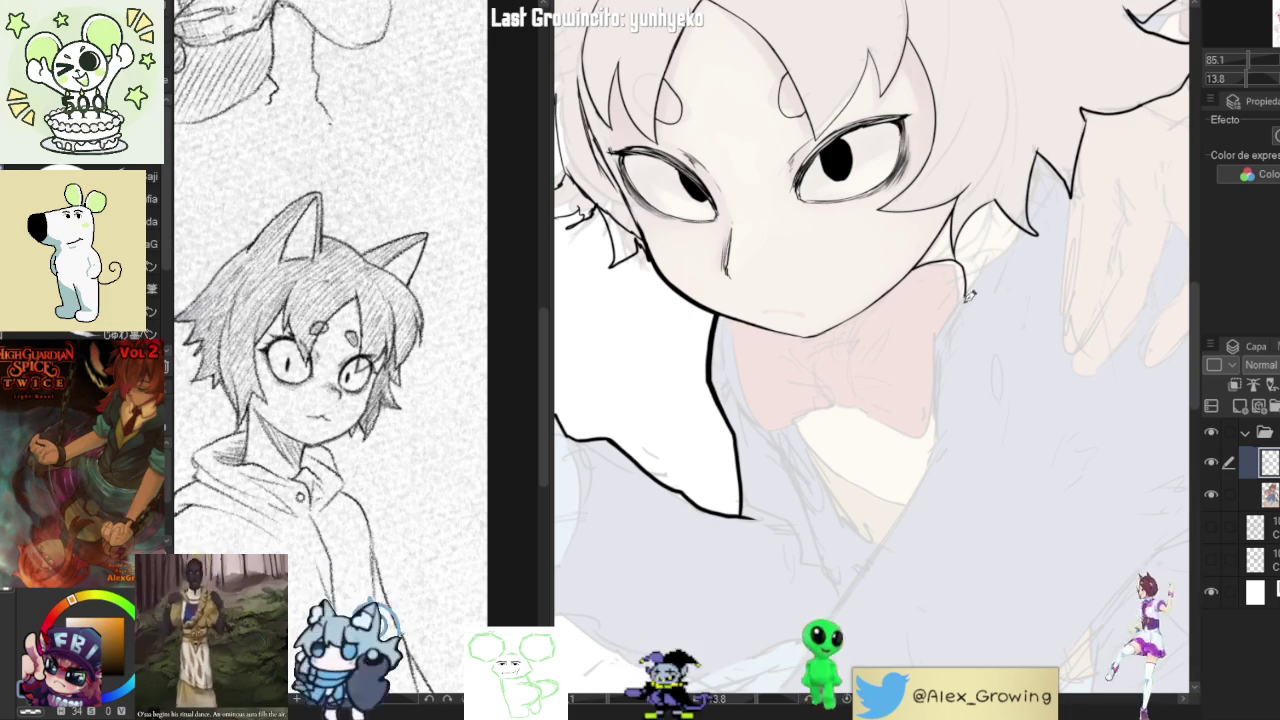